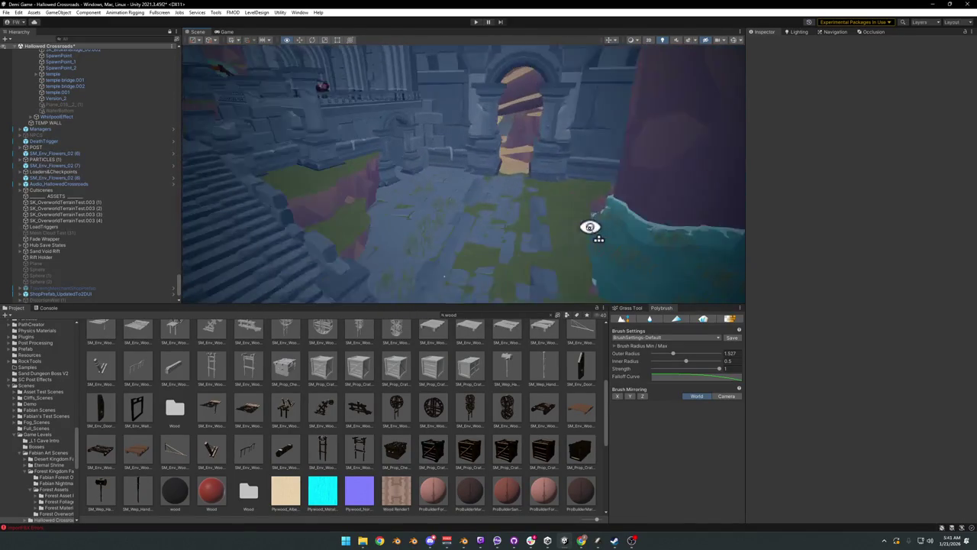
Step: Deactivate the stone floor prop under Level_Hub_HallowedCrossroads so it vanishes from the hub
left_click(389, 260)
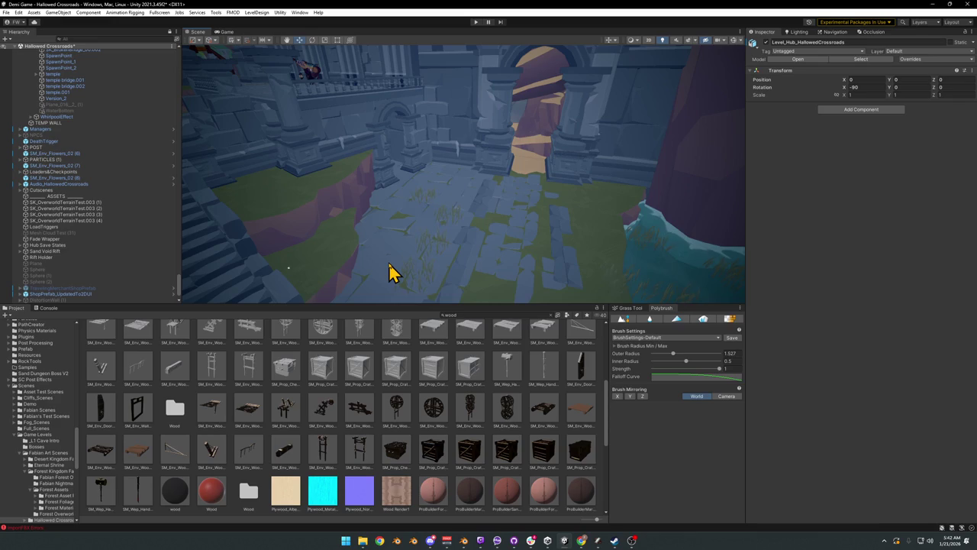
left_click(392, 263)
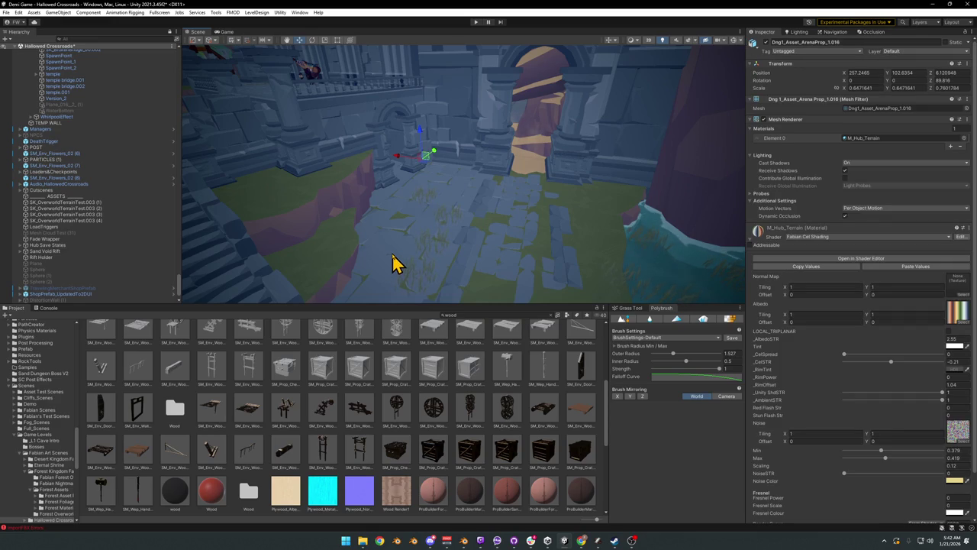
left_click(768, 42)
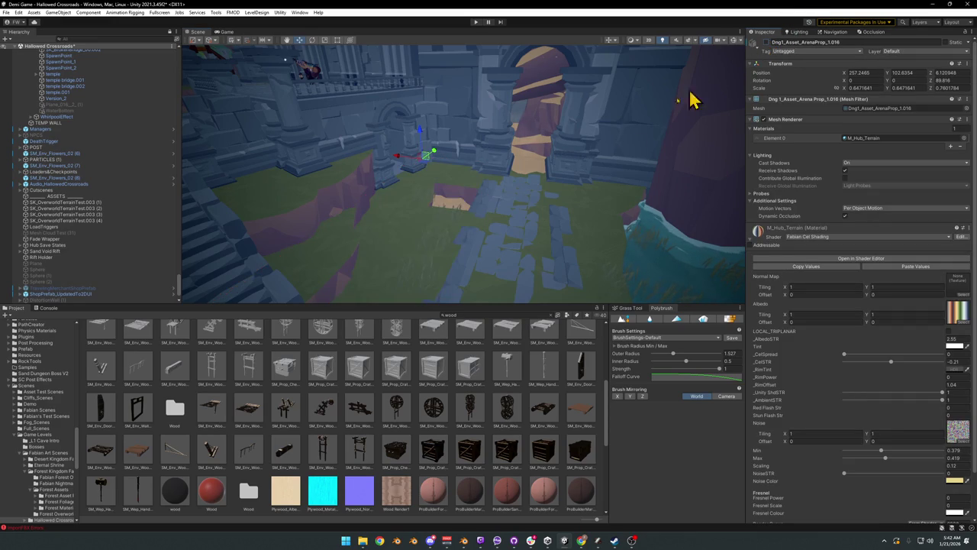
mouse_move(458, 200)
left_mouse_down()
mouse_move(459, 192)
mouse_move(419, 187)
mouse_move(422, 200)
mouse_move(430, 190)
mouse_move(472, 204)
mouse_move(463, 205)
mouse_move(554, 214)
mouse_move(467, 214)
mouse_move(475, 223)
mouse_move(430, 221)
mouse_move(389, 241)
mouse_move(449, 245)
mouse_move(533, 271)
mouse_move(408, 236)
mouse_move(498, 219)
left_mouse_up()
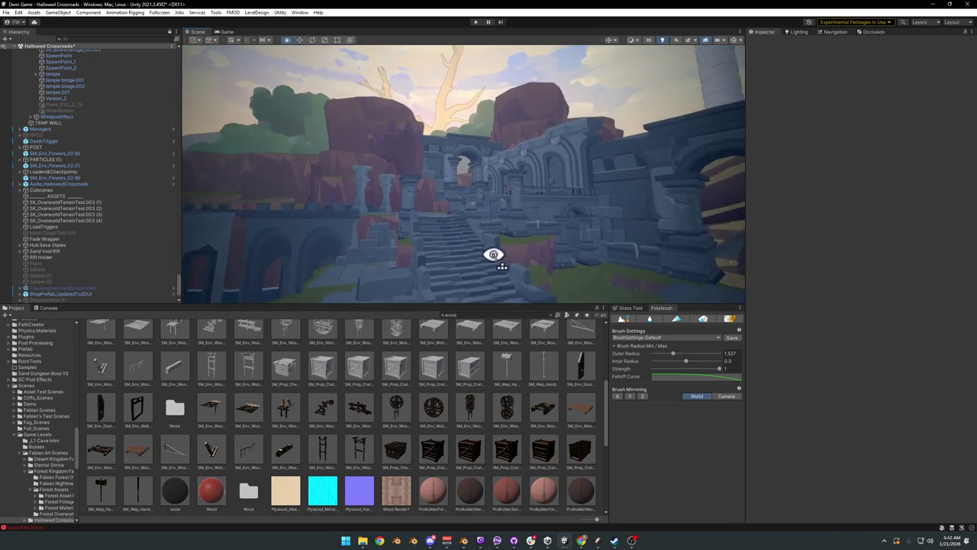
left_click_drag(519, 280, 527, 256)
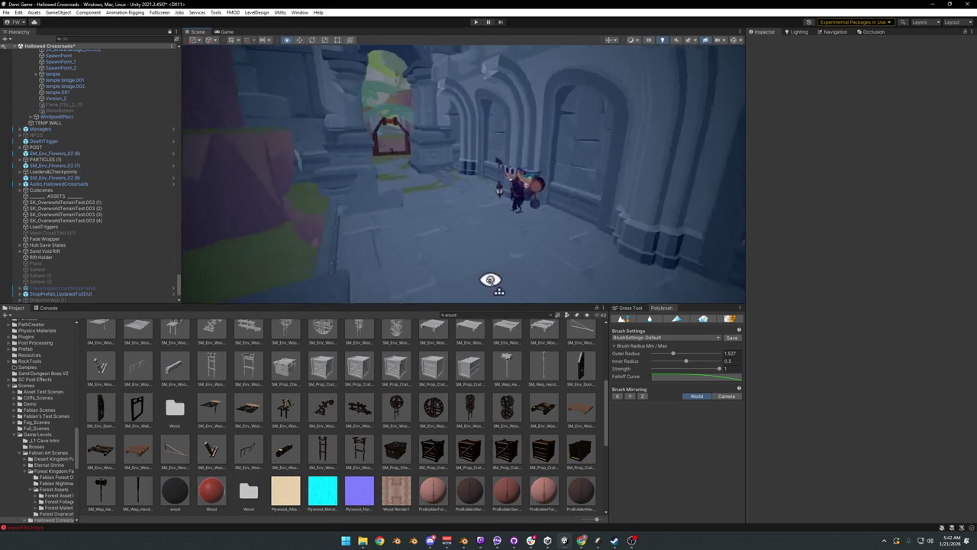
mouse_move(453, 284)
left_mouse_down()
mouse_move(578, 255)
mouse_move(510, 246)
left_mouse_up()
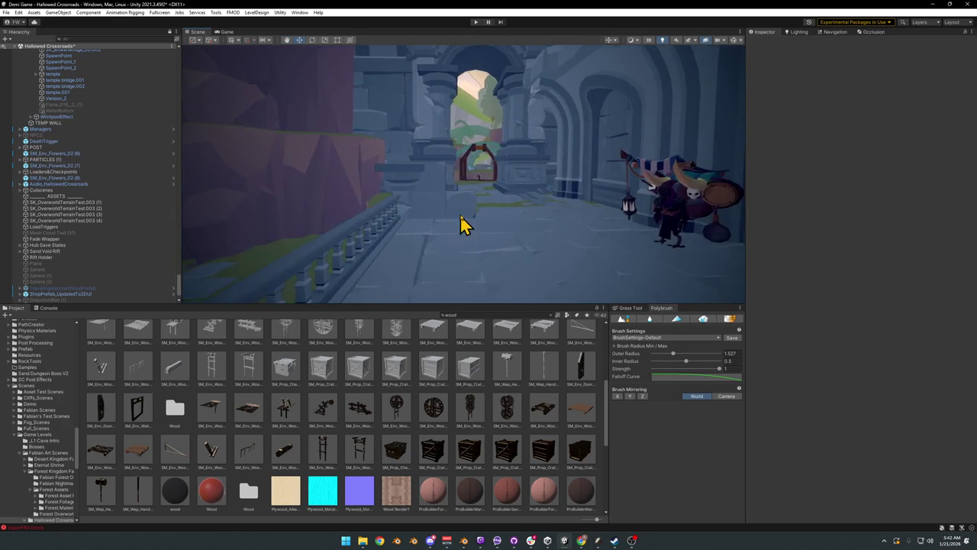
left_click(464, 223)
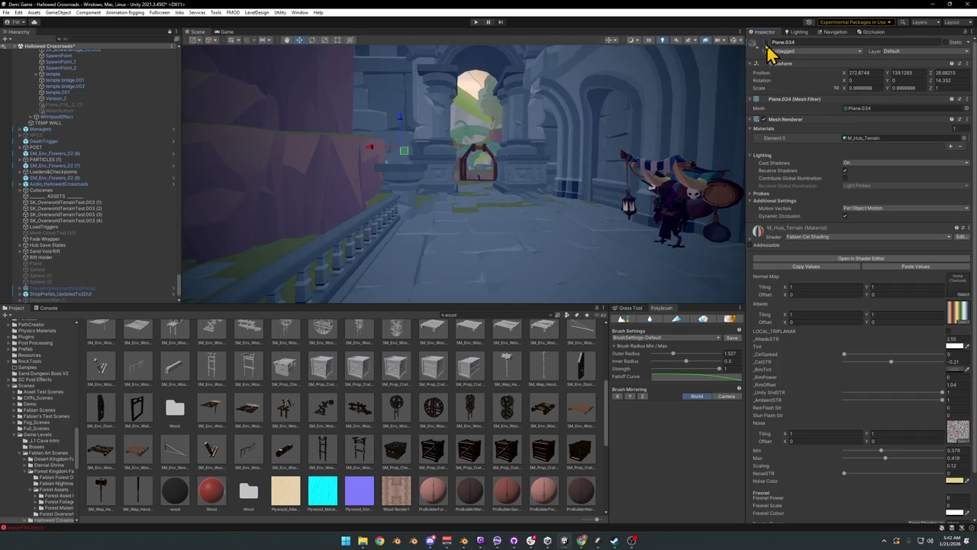
key("ctrl+z")
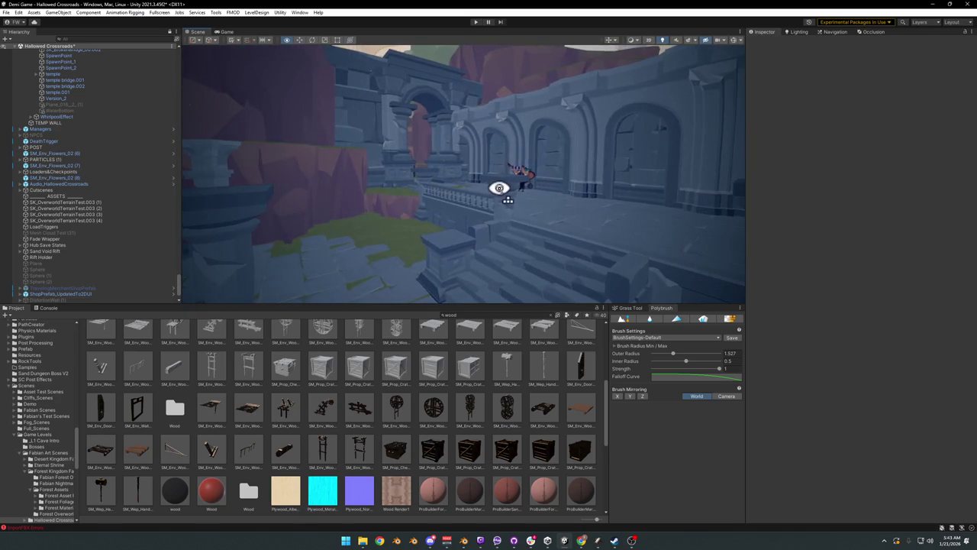
left_click_drag(507, 190, 507, 190)
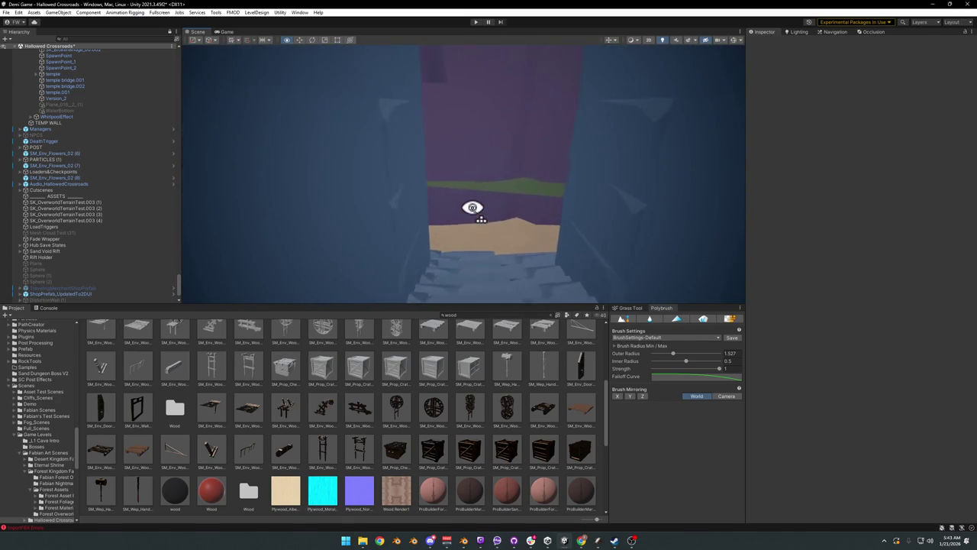
mouse_move(474, 199)
left_mouse_down()
mouse_move(460, 207)
mouse_move(332, 197)
mouse_move(467, 210)
mouse_move(437, 221)
mouse_move(421, 212)
left_mouse_up()
Step: Duplicate the Door Fog plane and bring the copy to the second archway
left_click(421, 211)
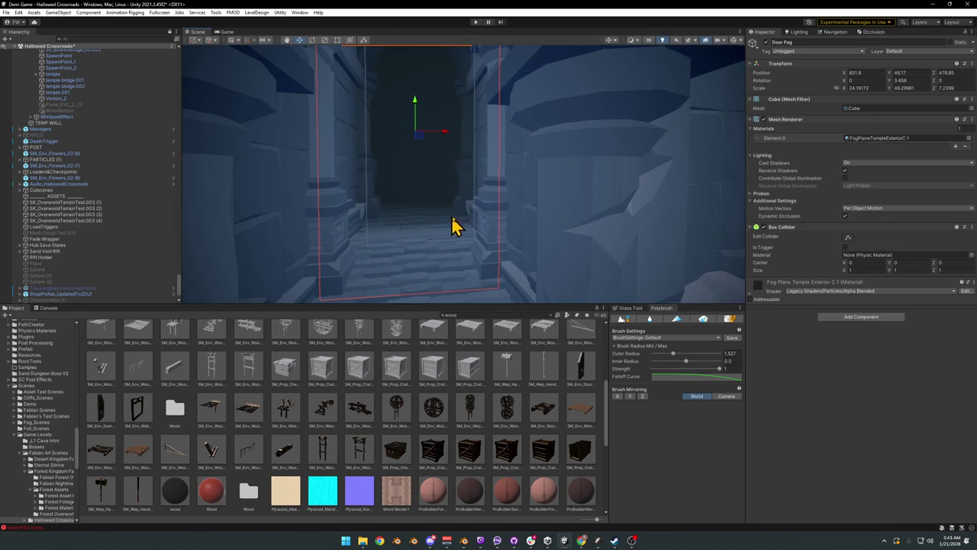
key("f")
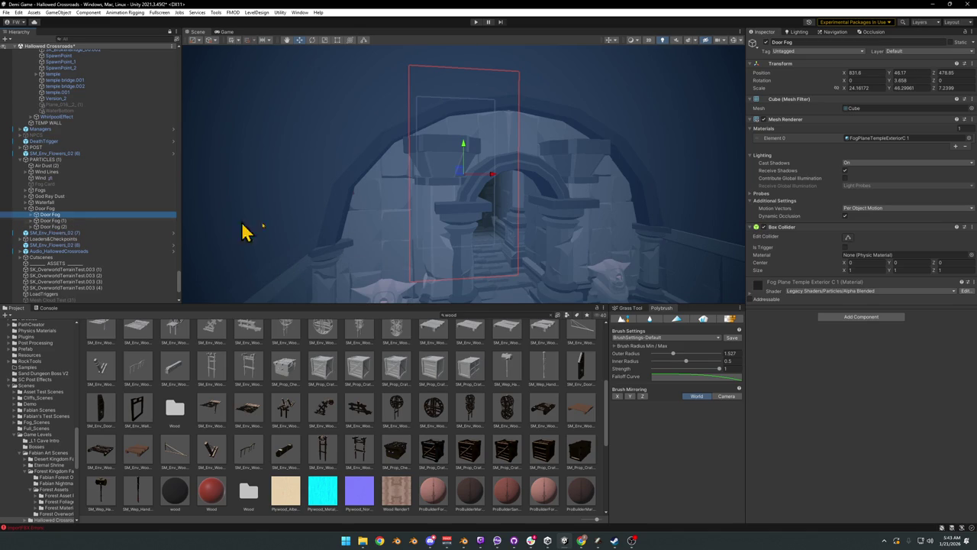
key("ctrl+d")
mouse_move(532, 240)
left_mouse_down()
mouse_move(334, 236)
mouse_move(427, 257)
mouse_move(399, 267)
mouse_move(338, 257)
mouse_move(361, 247)
mouse_move(377, 266)
left_mouse_up()
key("ctrl+alt+f")
Step: Rotate the fog copy to face the doorway, move it into the archway and adjust its scale
key("e")
left_click_drag(465, 176, 567, 193)
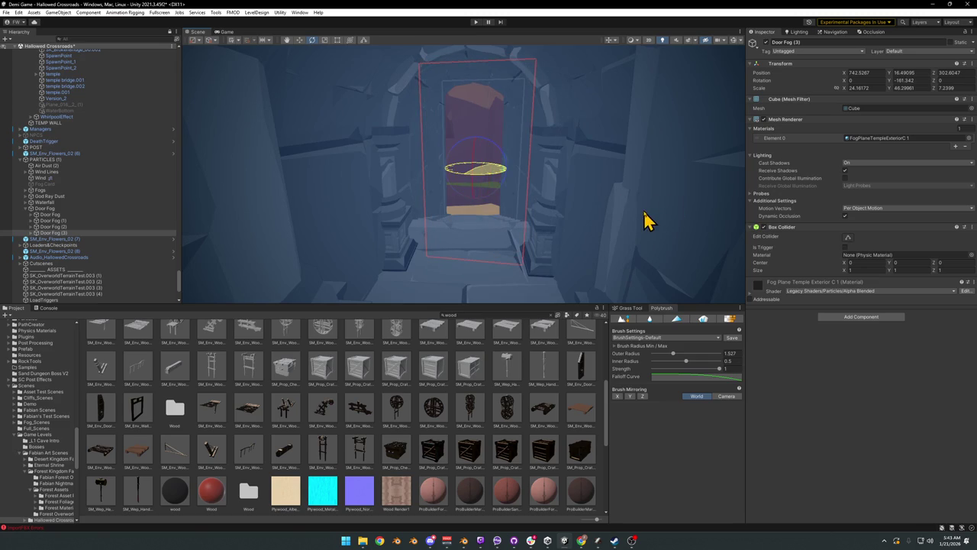
mouse_move(475, 171)
left_mouse_down()
mouse_move(454, 279)
mouse_move(468, 219)
mouse_move(448, 223)
left_mouse_up()
key("r")
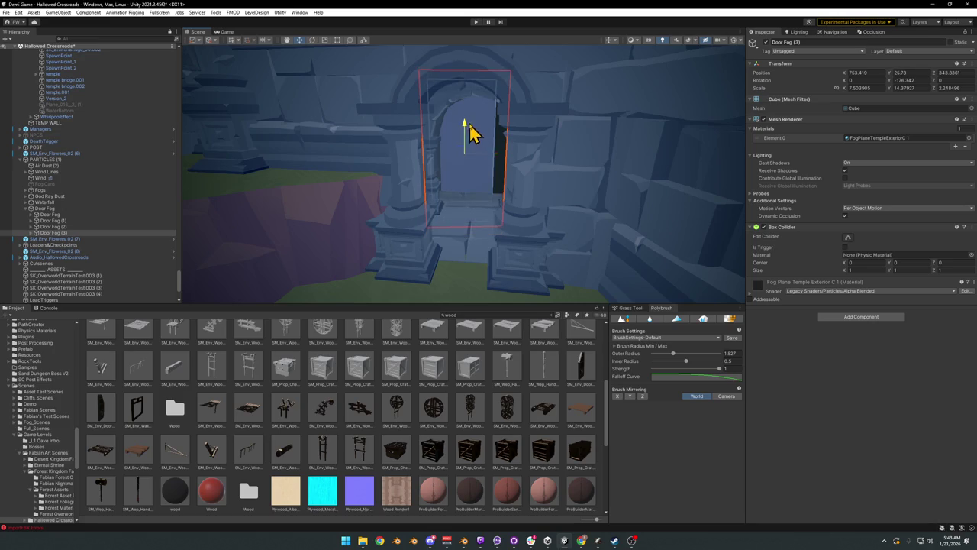
scroll(471, 133, "up", 5)
mouse_move(497, 190)
left_mouse_down()
mouse_move(497, 198)
mouse_move(482, 195)
mouse_move(473, 229)
mouse_move(458, 240)
mouse_move(486, 219)
mouse_move(547, 208)
mouse_move(545, 190)
mouse_move(550, 207)
mouse_move(528, 237)
mouse_move(539, 221)
mouse_move(530, 207)
left_mouse_up()
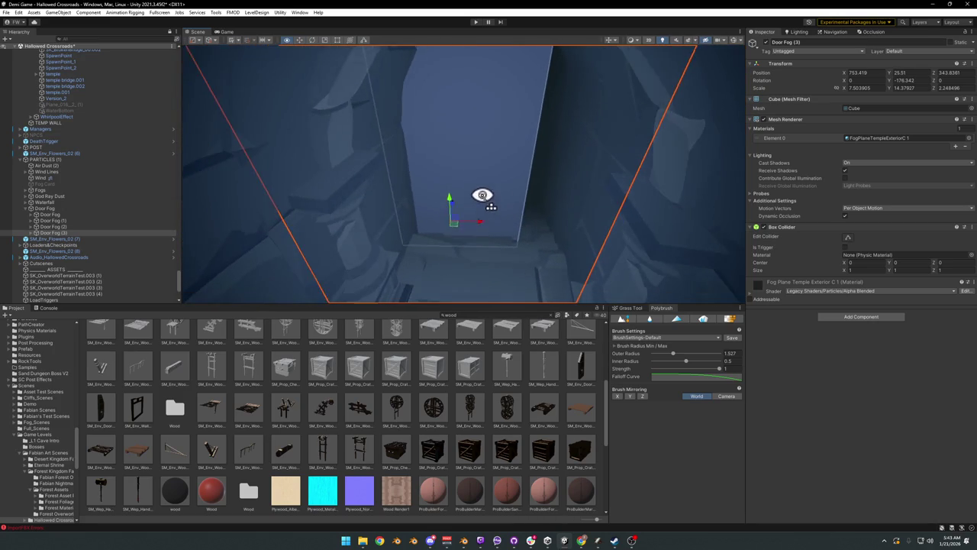
key("e")
Step: Lower the fog plane's top edge to fit the arch and fine-tune its rotation
mouse_move(484, 159)
left_mouse_down()
mouse_move(499, 149)
mouse_move(432, 160)
left_mouse_up()
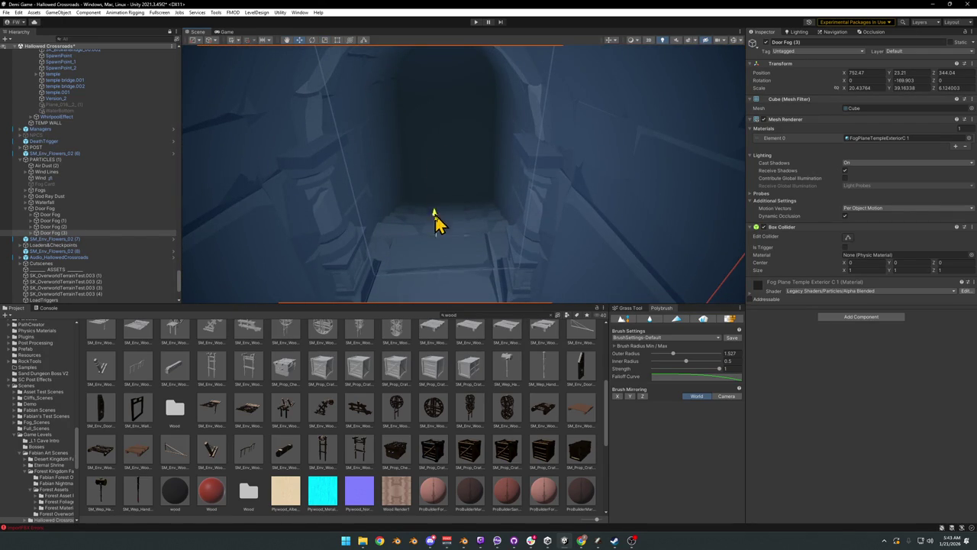
mouse_move(439, 246)
left_mouse_down()
mouse_move(440, 192)
mouse_move(453, 207)
left_mouse_up()
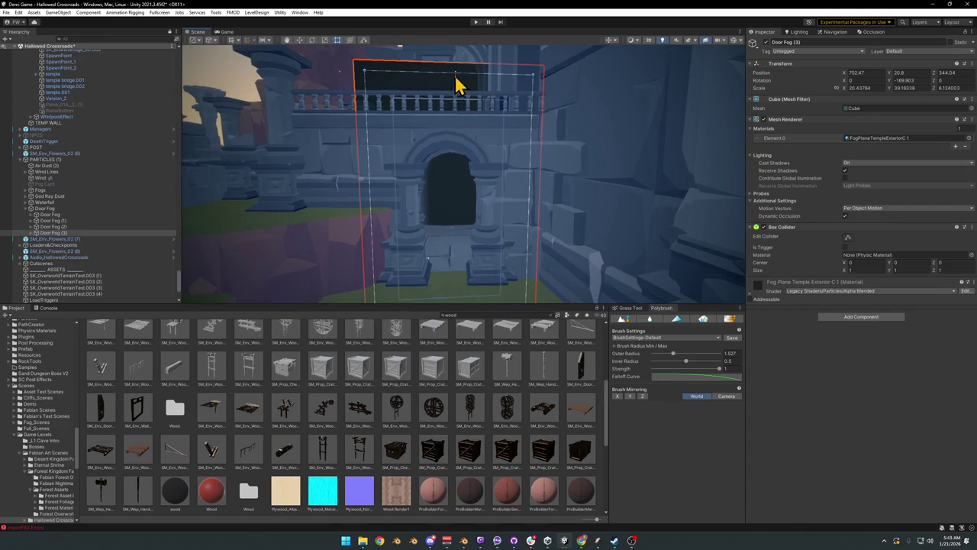
mouse_move(466, 122)
left_mouse_down()
mouse_move(475, 179)
mouse_move(469, 139)
mouse_move(467, 160)
mouse_move(481, 188)
mouse_move(464, 212)
mouse_move(471, 252)
mouse_move(487, 212)
mouse_move(485, 158)
mouse_move(514, 156)
left_mouse_up()
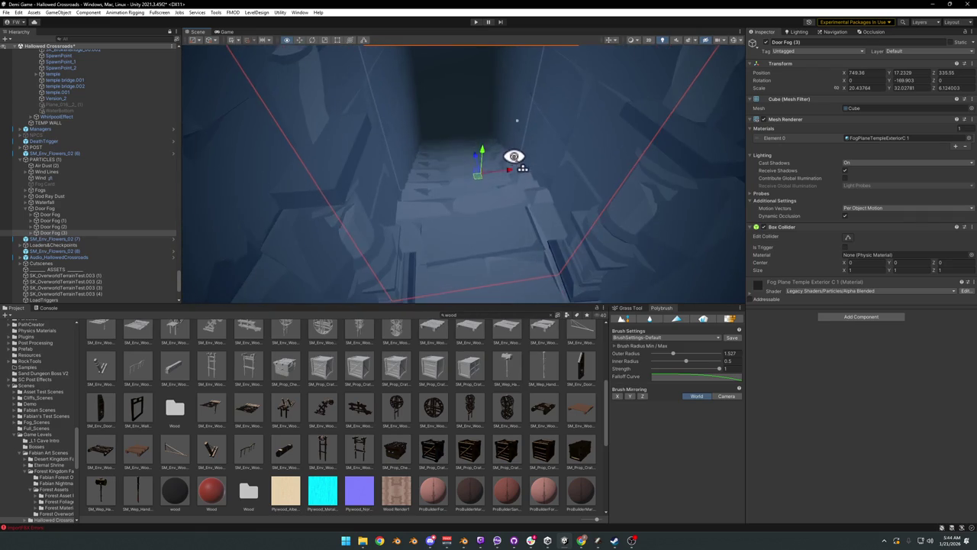
mouse_move(475, 192)
left_mouse_down()
mouse_move(462, 204)
mouse_move(468, 133)
mouse_move(519, 153)
mouse_move(476, 142)
left_mouse_up()
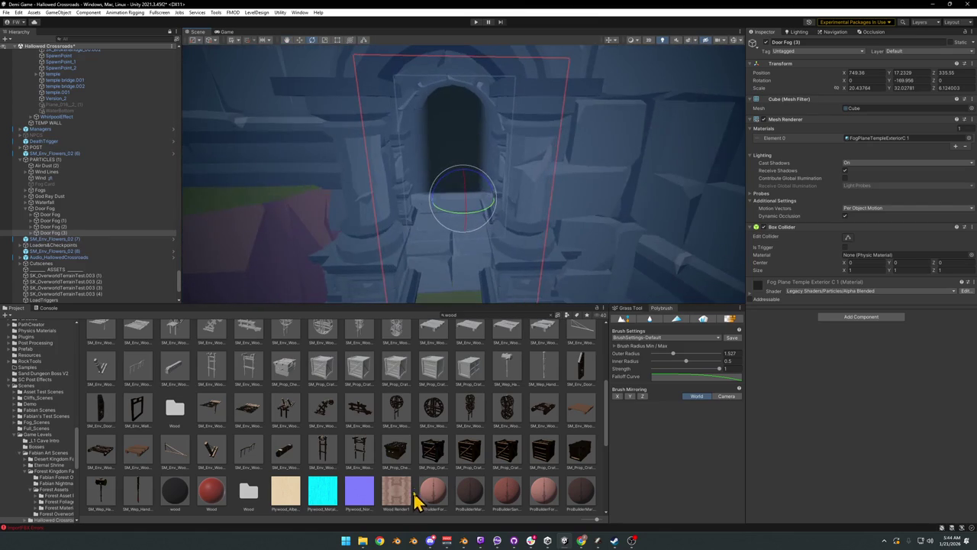
left_click(453, 252)
mouse_move(453, 252)
left_mouse_down()
mouse_move(460, 185)
mouse_move(444, 203)
mouse_move(476, 199)
mouse_move(392, 200)
mouse_move(462, 209)
mouse_move(347, 188)
mouse_move(348, 159)
mouse_move(576, 179)
mouse_move(484, 190)
mouse_move(502, 197)
left_mouse_up()
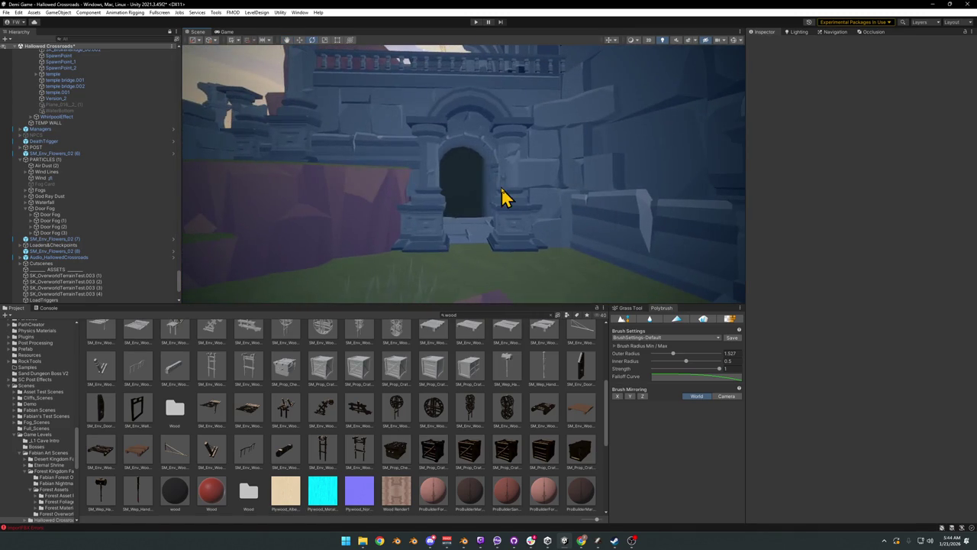
Step: Switch to Blender and delete the stone floor piece in front of the archway
left_click(933, 6)
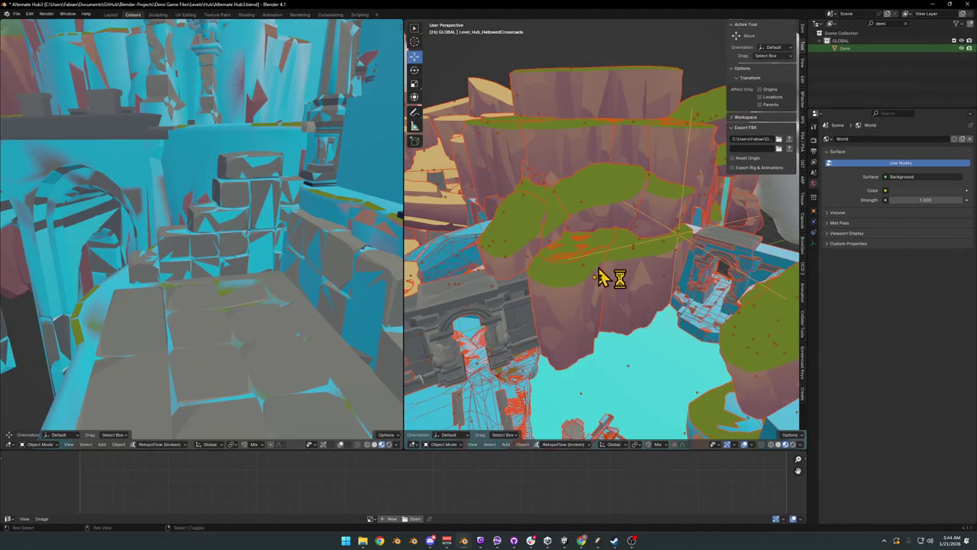
key("shift+grave")
left_click(632, 280)
left_click(578, 224)
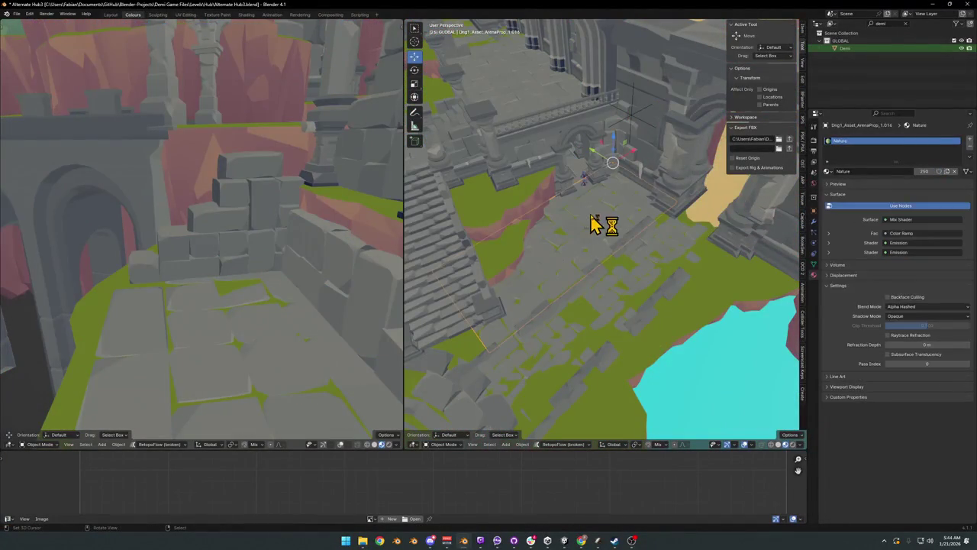
key("Delete")
scroll(617, 218, "up", 4)
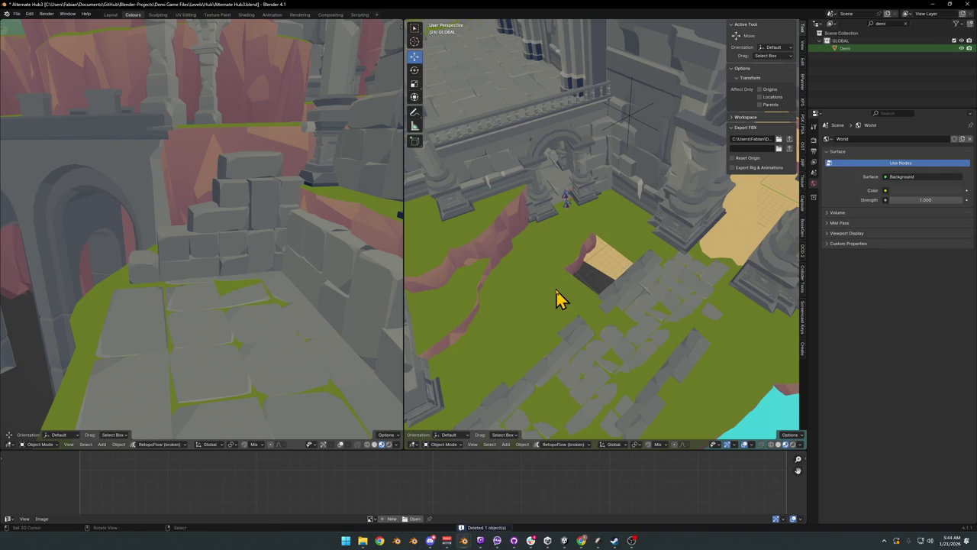
Step: Add a centred edge loop across the Ground.003 ground mesh
left_click(578, 295)
key("Tab")
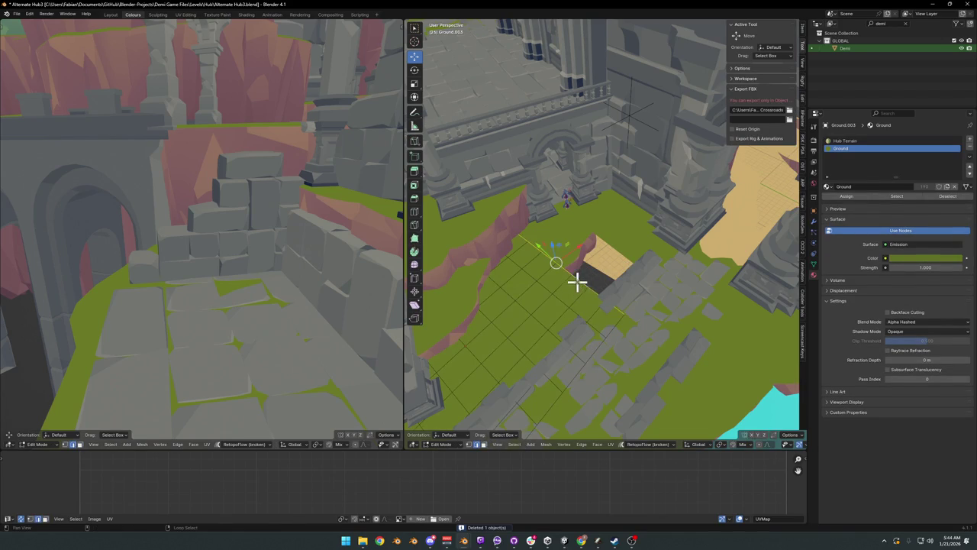
key("g")
key("shift+z")
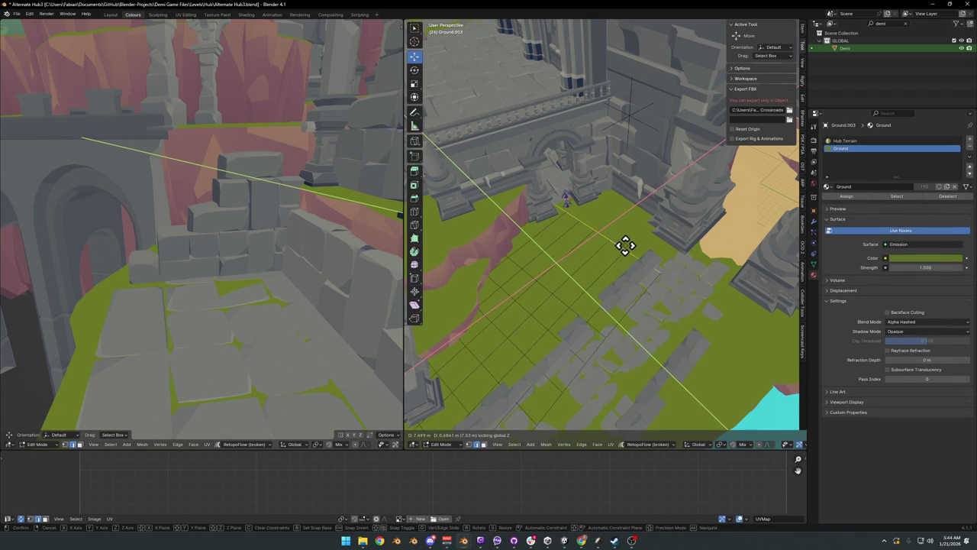
right_click(625, 245)
scroll(624, 242, "up", 10)
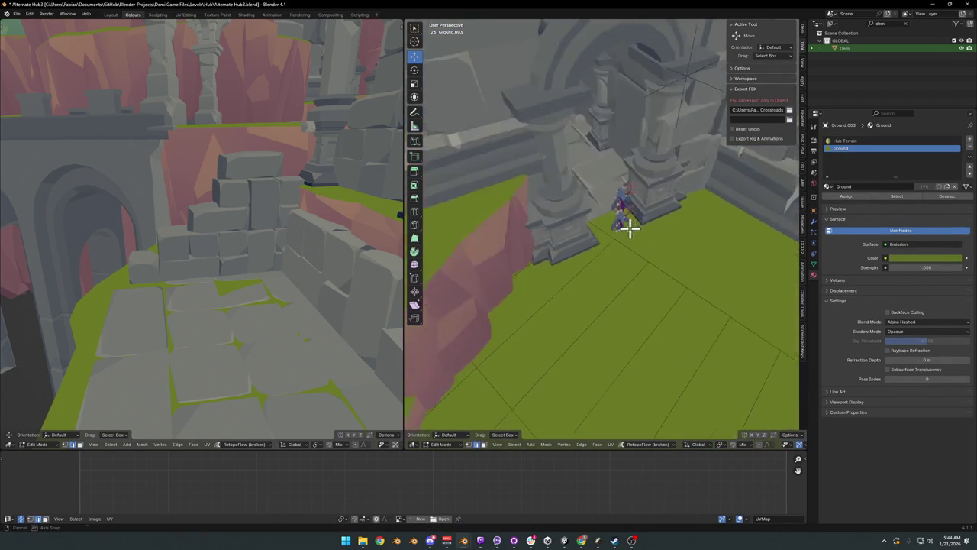
mouse_move(553, 235)
left_mouse_down()
mouse_move(659, 229)
mouse_move(665, 273)
mouse_move(613, 260)
mouse_move(619, 268)
mouse_move(665, 252)
mouse_move(606, 210)
mouse_move(654, 227)
mouse_move(634, 254)
mouse_move(560, 224)
mouse_move(631, 244)
mouse_move(607, 264)
mouse_move(631, 254)
mouse_move(589, 262)
left_mouse_up()
key("ctrl+r")
left_click(613, 260)
right_click(613, 261)
key("Tab")
Step: Select Ground.001 and look over the nearby stairs and arches
scroll(617, 247, "down", 3)
scroll(697, 213, "up", 3)
left_click(688, 204)
scroll(642, 247, "up", 8)
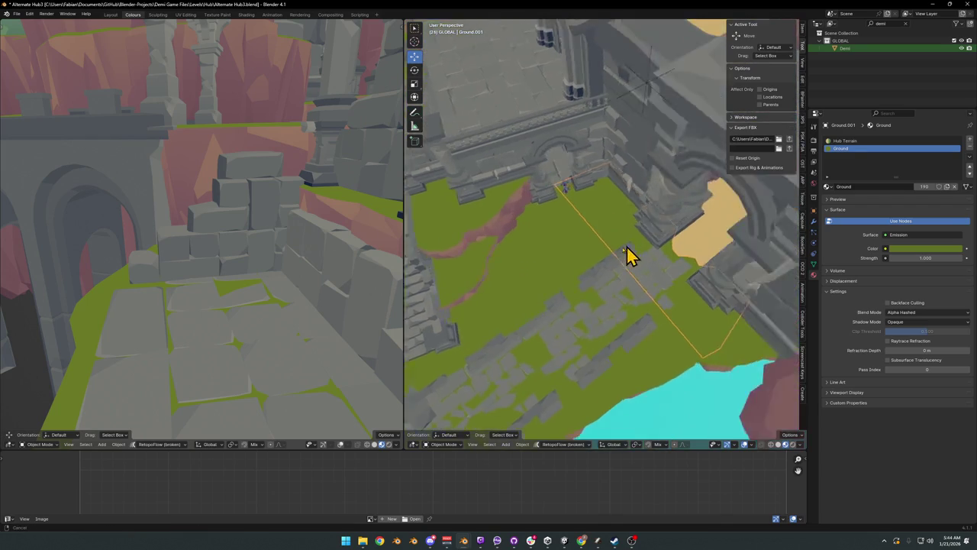
scroll(622, 244, "down", 2)
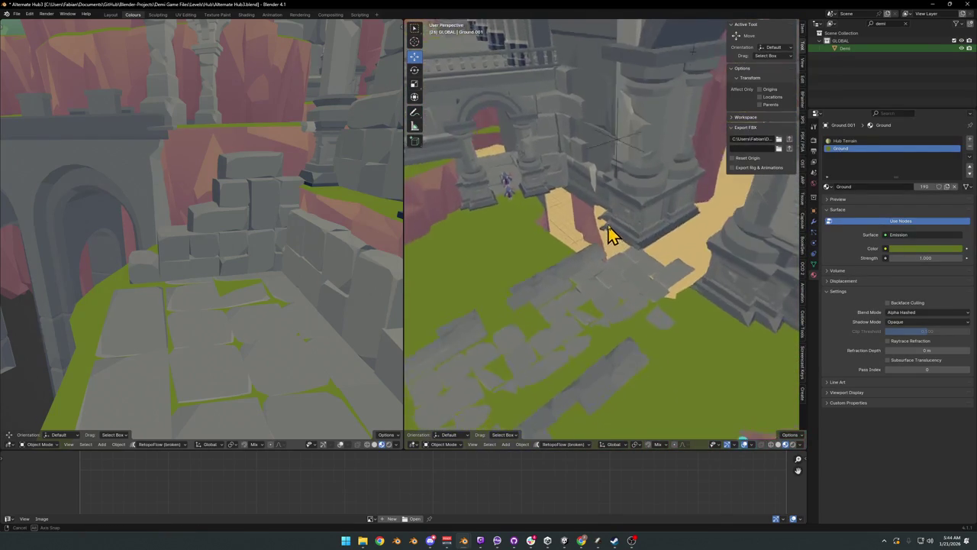
scroll(617, 246, "down", 5)
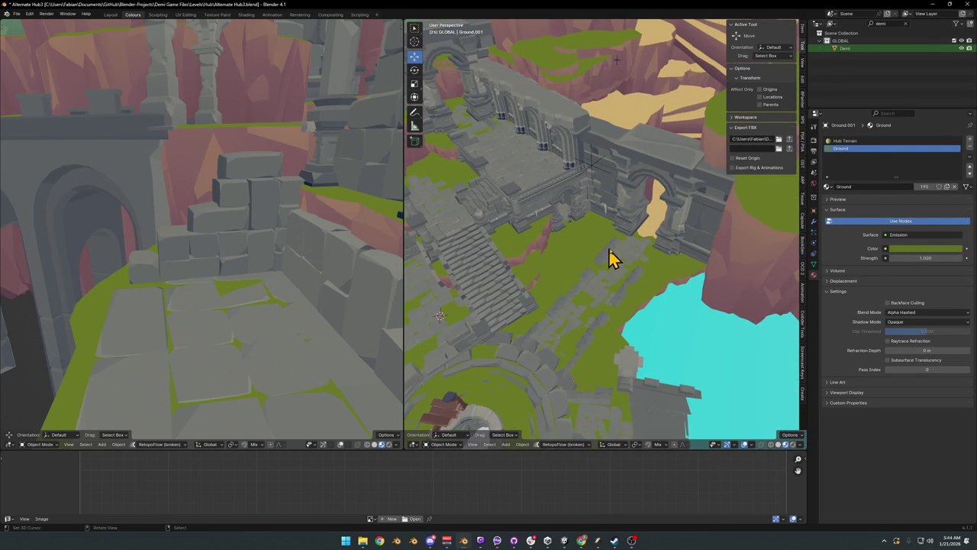
mouse_move(617, 243)
left_mouse_down()
mouse_move(646, 266)
mouse_move(628, 262)
mouse_move(620, 279)
mouse_move(644, 266)
mouse_move(670, 277)
mouse_move(614, 282)
left_mouse_up()
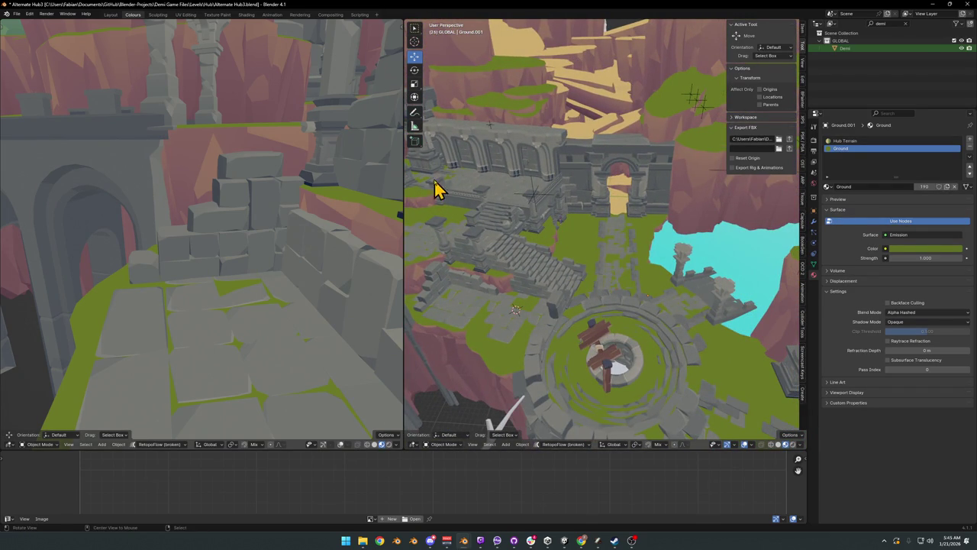
Step: Delete the stone floor plane Plane.034
scroll(508, 203, "up", 6)
left_click(573, 270)
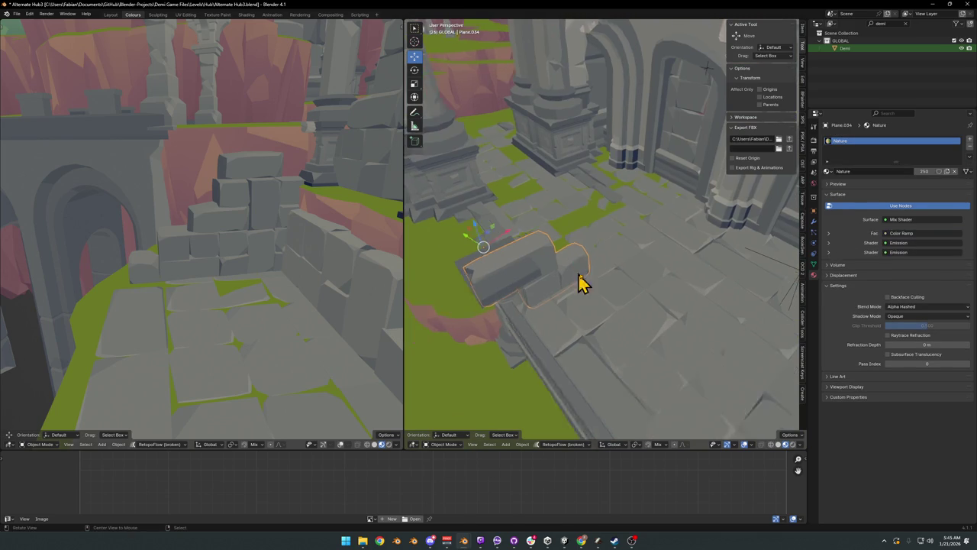
key("Delete")
scroll(629, 268, "up", 3)
key("alt+h")
Step: Delete the extra connected collision pieces of UCX_Cube.029 beside the pedestal
left_click(580, 247)
key("Tab")
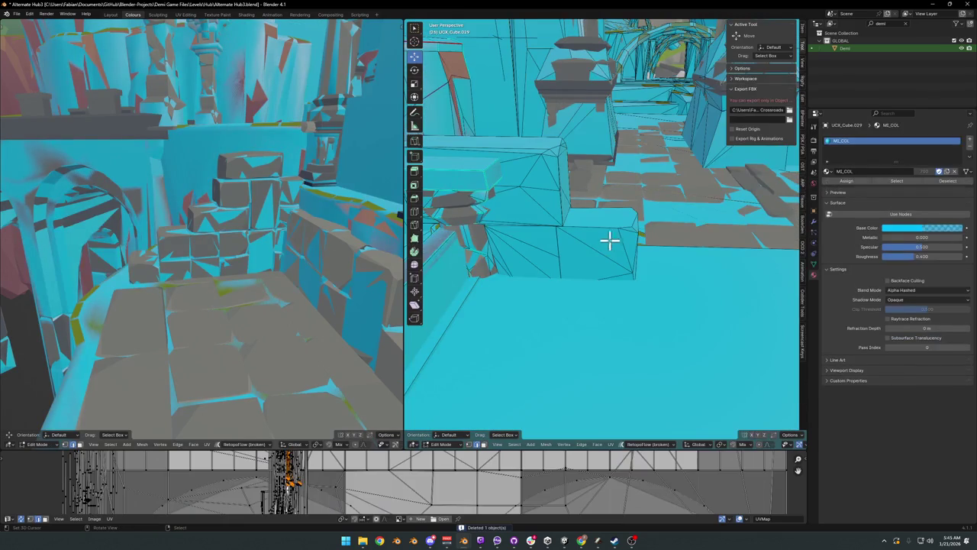
key("l")
key("l")
scroll(577, 197, "down", 1)
key("x")
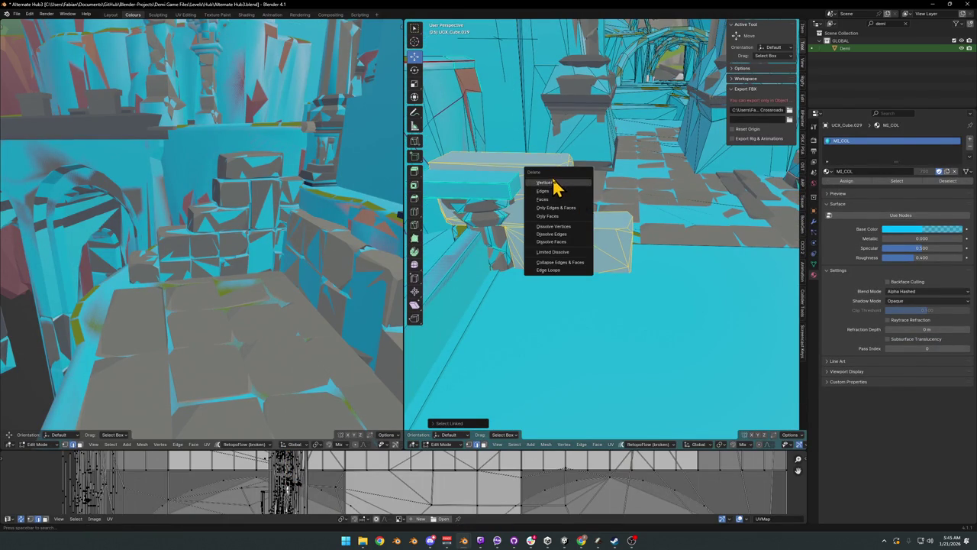
left_click(555, 183)
left_click_drag(624, 206, 514, 262)
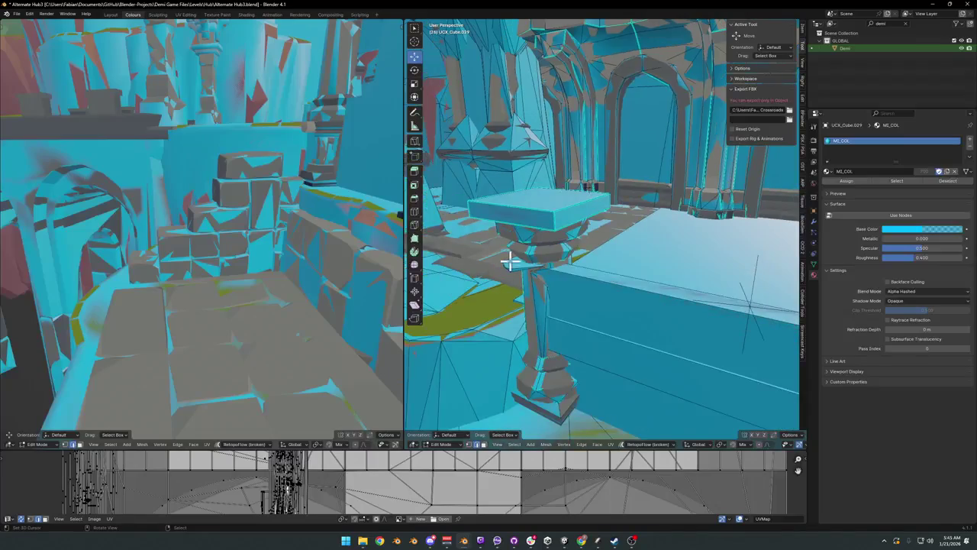
right_click(583, 255)
mouse_move(582, 255)
left_mouse_down()
mouse_move(558, 268)
mouse_move(621, 220)
left_mouse_up()
Step: Return to Object Mode and save Alternate Hub3.blend
key("Tab")
scroll(580, 263, "down", 6)
key("ctrl+s")
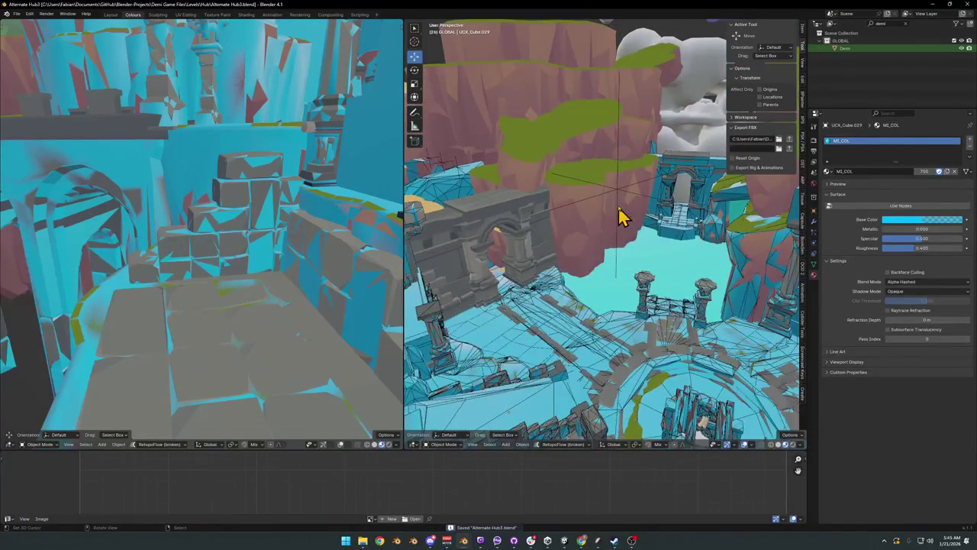
left_click(621, 200)
scroll(596, 203, "up", 3)
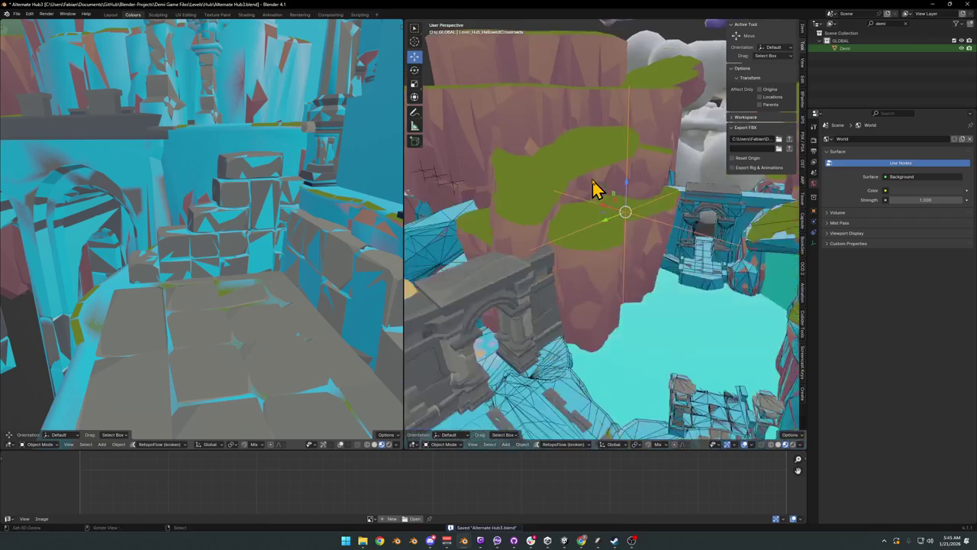
left_click(589, 234)
key("g")
key("shift+z")
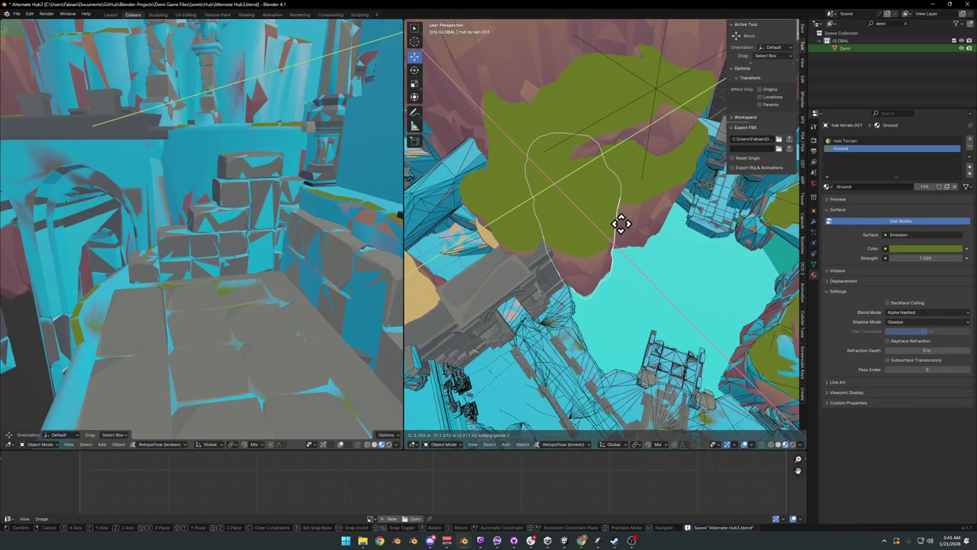
left_click(621, 222)
mouse_move(650, 247)
left_mouse_down()
mouse_move(611, 218)
mouse_move(617, 237)
left_mouse_up()
left_click(617, 238)
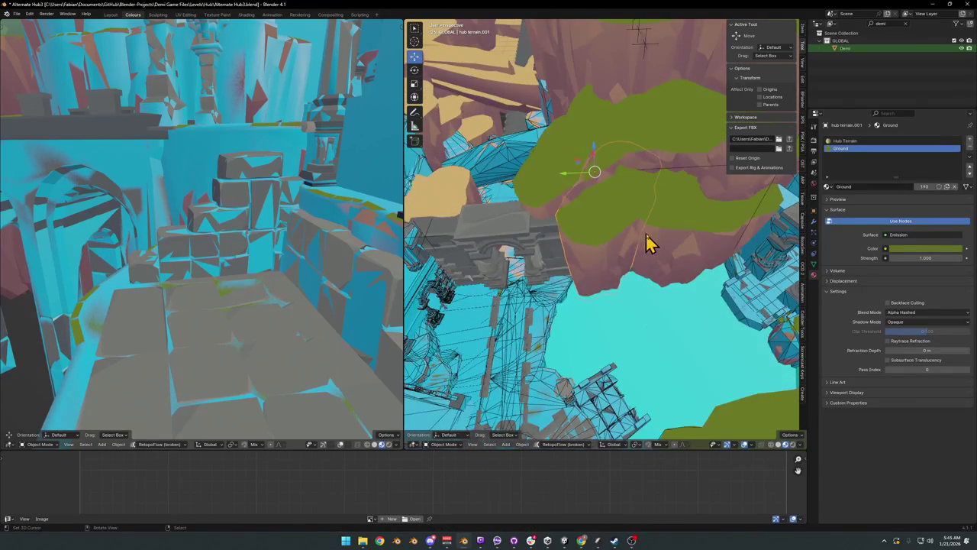
key("r")
key("z")
left_click(649, 223)
key("g")
left_click(650, 229)
key("ctrl+z")
key("ctrl+z")
key("ctrl+z")
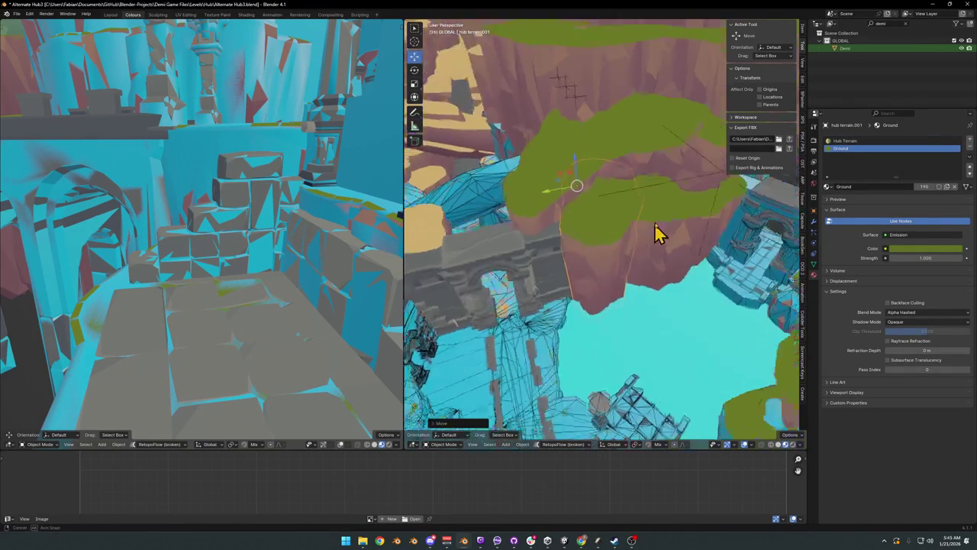
key("g")
key("shift+z")
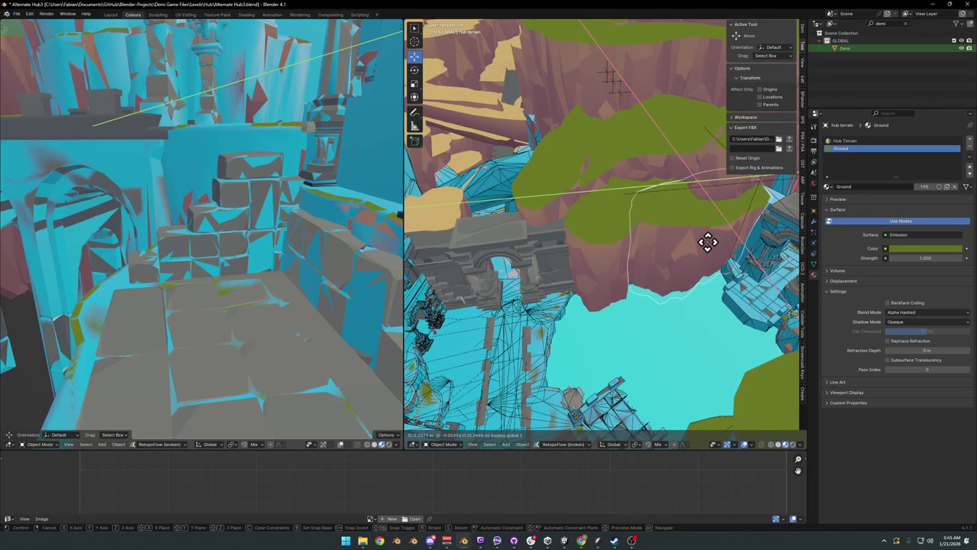
right_click(710, 241)
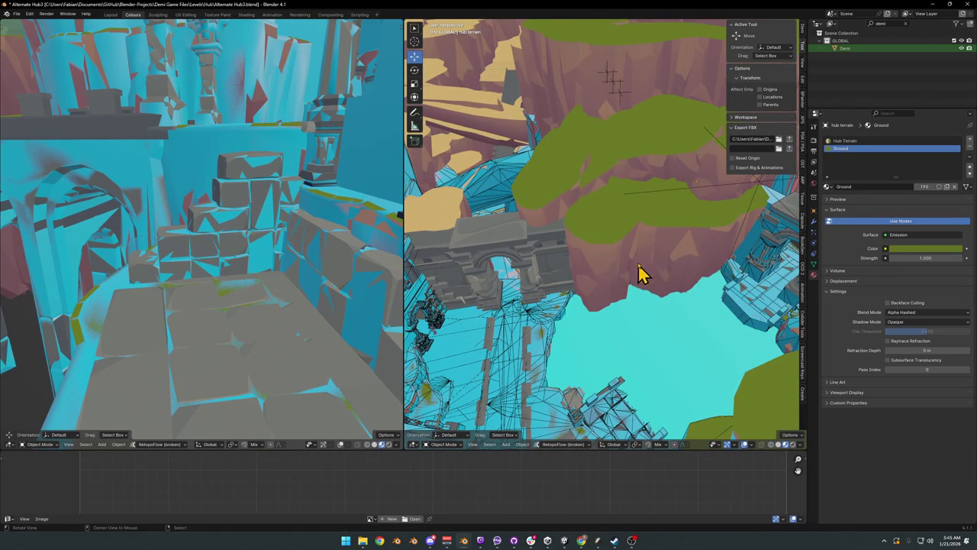
key("KP_8")
key("ctrl+s")
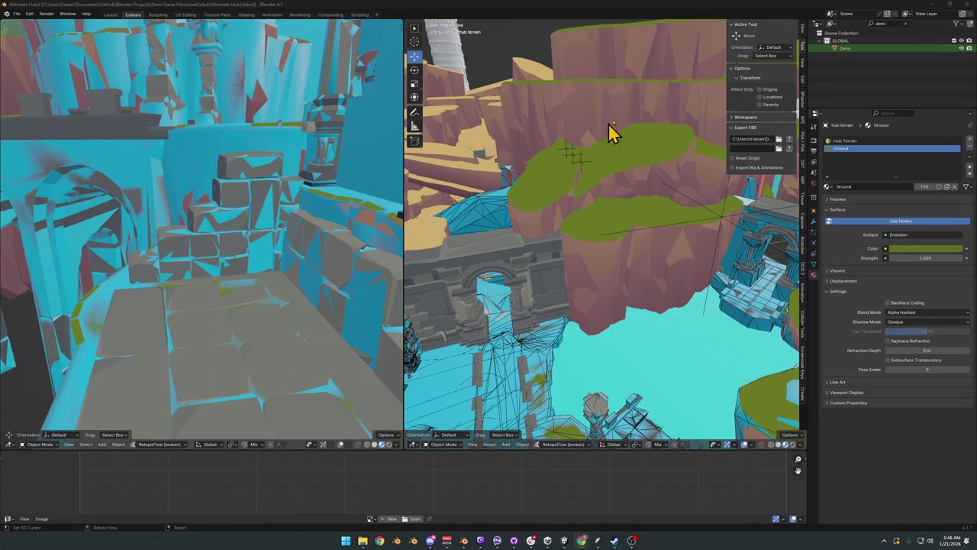
mouse_move(562, 50)
left_mouse_down()
mouse_move(589, 284)
mouse_move(646, 239)
left_mouse_up()
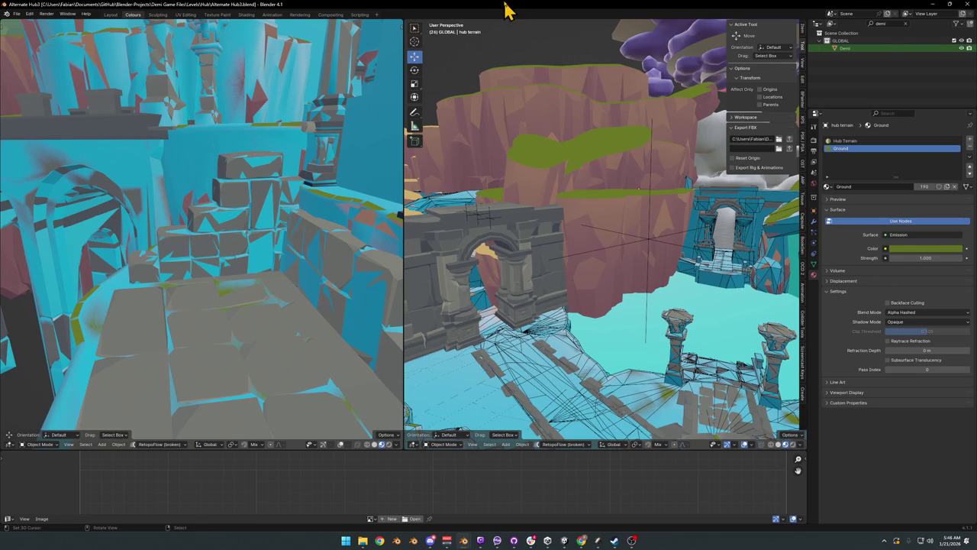
Step: Move the view down to the well and select its ring mesh Plane.007
key("shift+grave")
key("Tab")
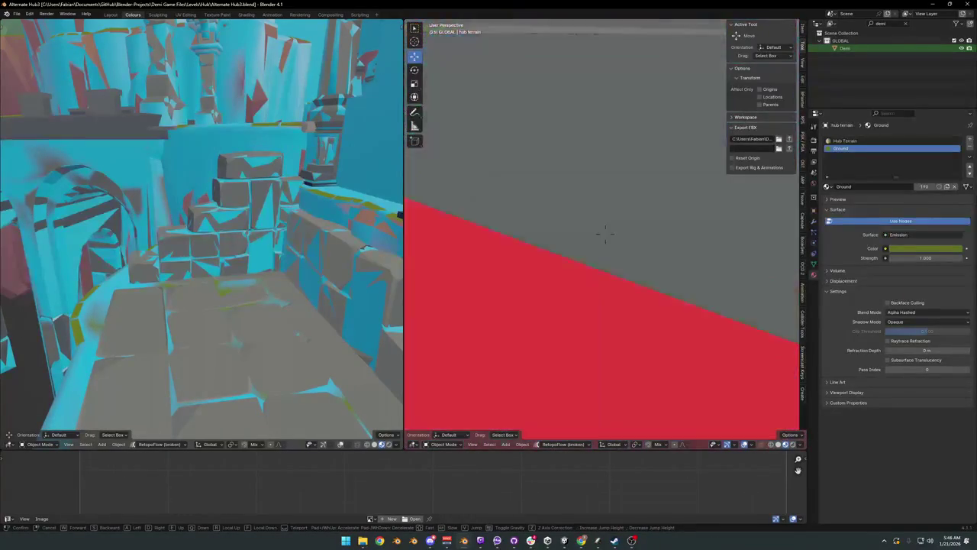
left_click(578, 253)
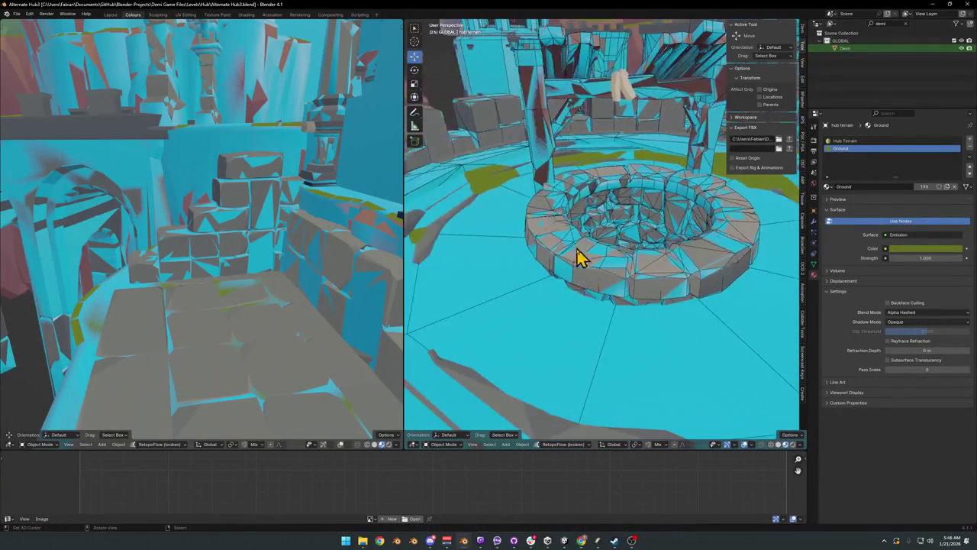
left_click(588, 290)
key("g")
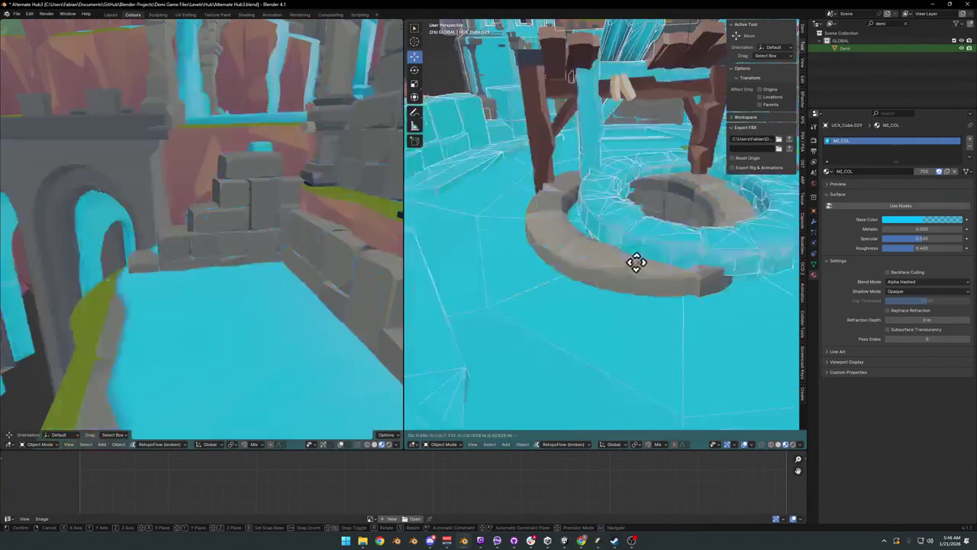
right_click(648, 229)
Step: Isolate the whole well mesh and shift and scale its UVs onto a darker palette swatch
key("Tab")
key("ctrl+l")
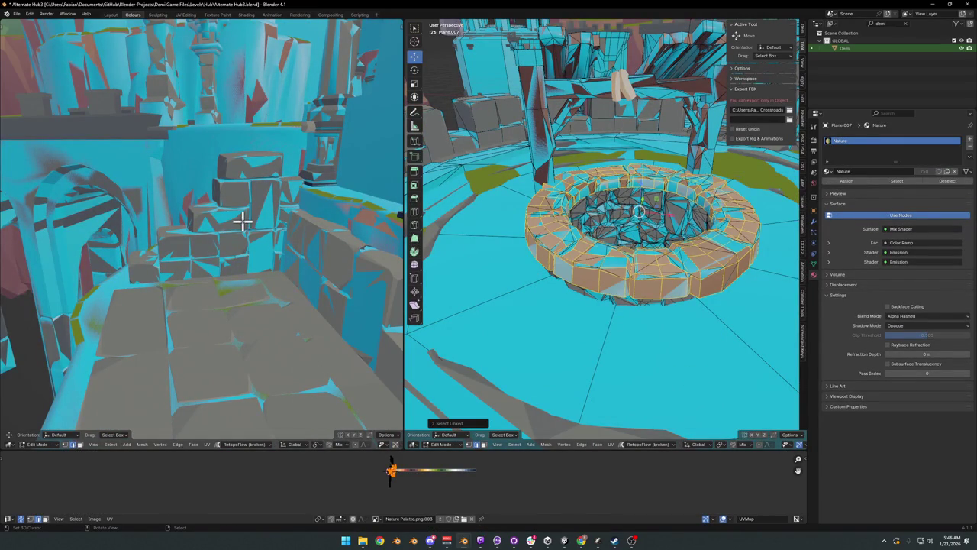
key("KP_Divide")
left_click_drag(242, 220, 174, 233)
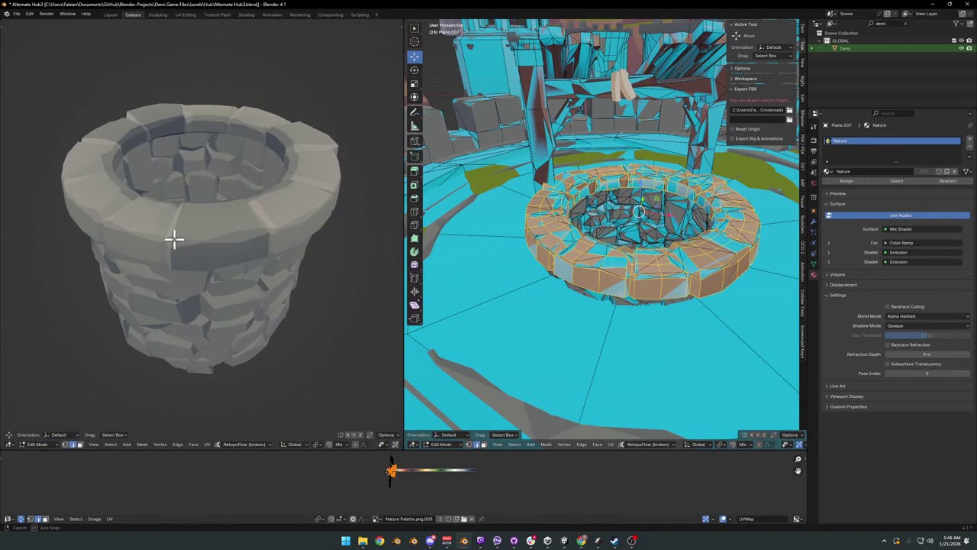
key("g")
key("x")
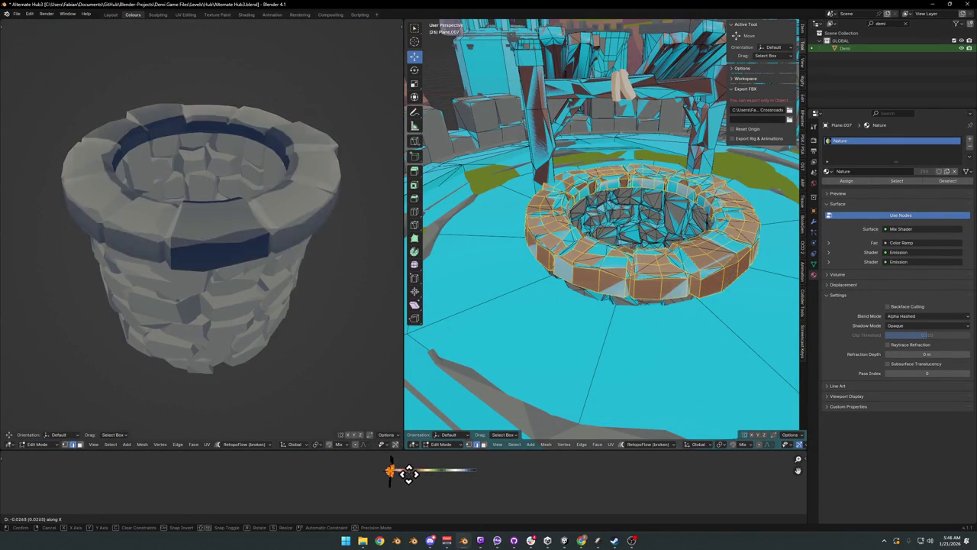
left_click(428, 473)
key("s")
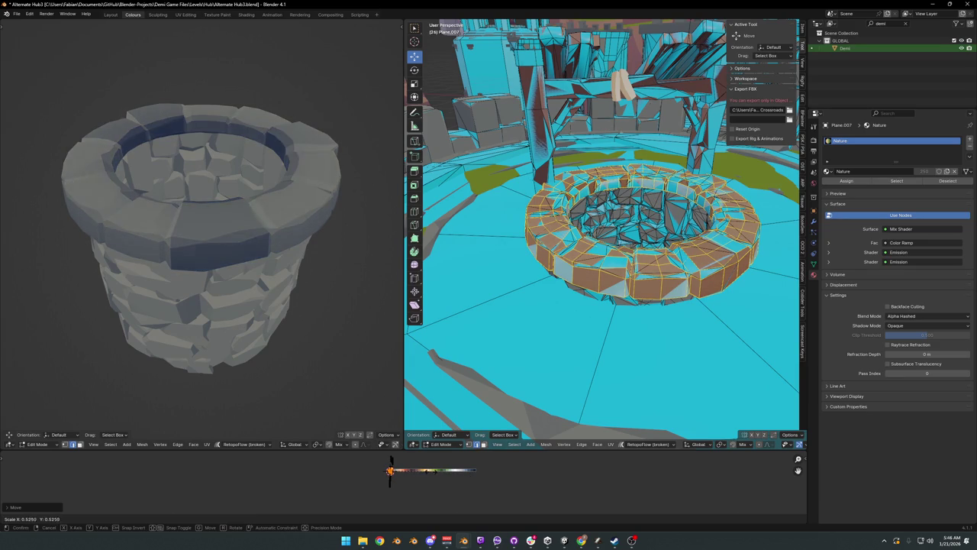
left_click(410, 450)
Step: Move the rim UVs to a blue-grey swatch and rescale them
mouse_move(321, 275)
left_mouse_down()
mouse_move(267, 246)
mouse_move(211, 252)
mouse_move(374, 404)
left_mouse_up()
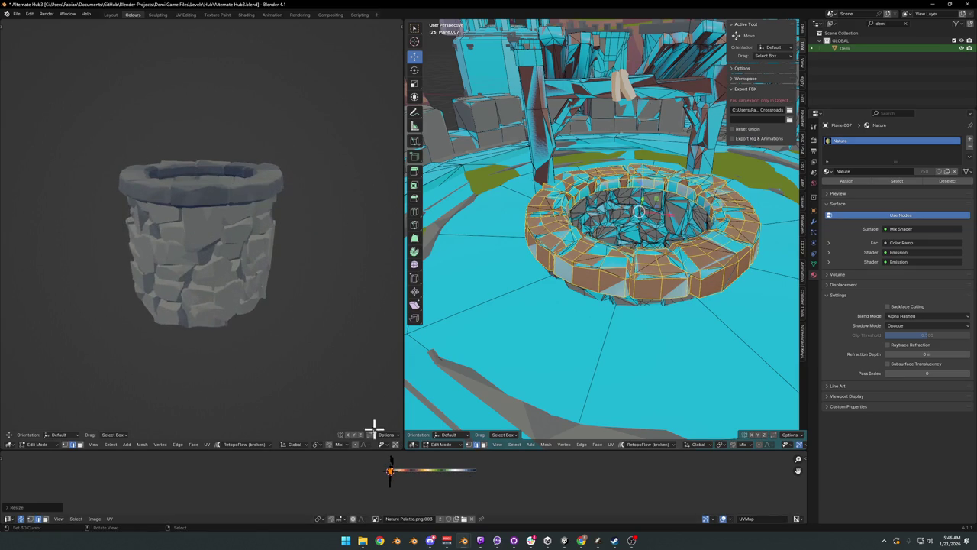
key("g")
left_click(391, 469)
key("s")
left_click(449, 476)
mouse_move(305, 366)
left_mouse_down()
mouse_move(194, 288)
mouse_move(192, 266)
mouse_move(218, 266)
left_mouse_up()
key("s")
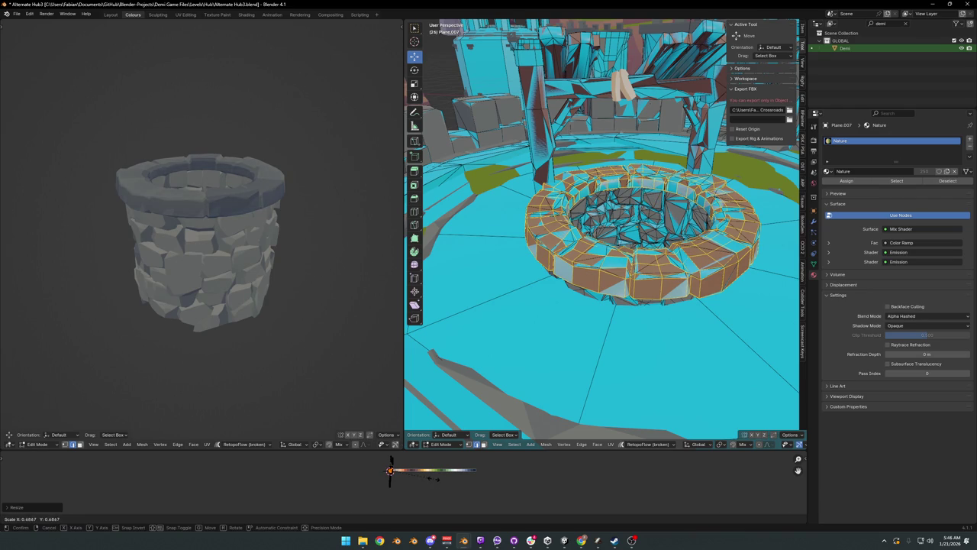
left_click(440, 477)
mouse_move(277, 257)
left_mouse_down()
mouse_move(255, 292)
mouse_move(260, 245)
left_mouse_up()
Step: Return to Object Mode and save Alternate Hub3.blend
key("Tab")
mouse_move(596, 273)
left_mouse_down()
mouse_move(563, 264)
mouse_move(615, 259)
mouse_move(534, 339)
left_mouse_up()
key("ctrl+s")
mouse_move(589, 283)
left_mouse_down()
mouse_move(720, 255)
mouse_move(584, 356)
left_mouse_up()
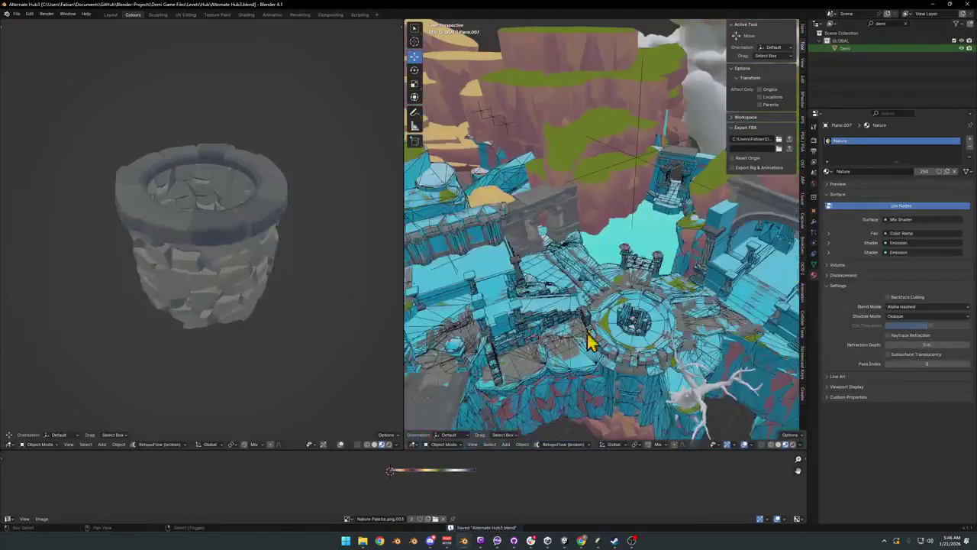
Step: Select all hub objects for the Level_Hub_HallowedCrossroads.fbx export, then check the well in Unity
left_click(636, 159)
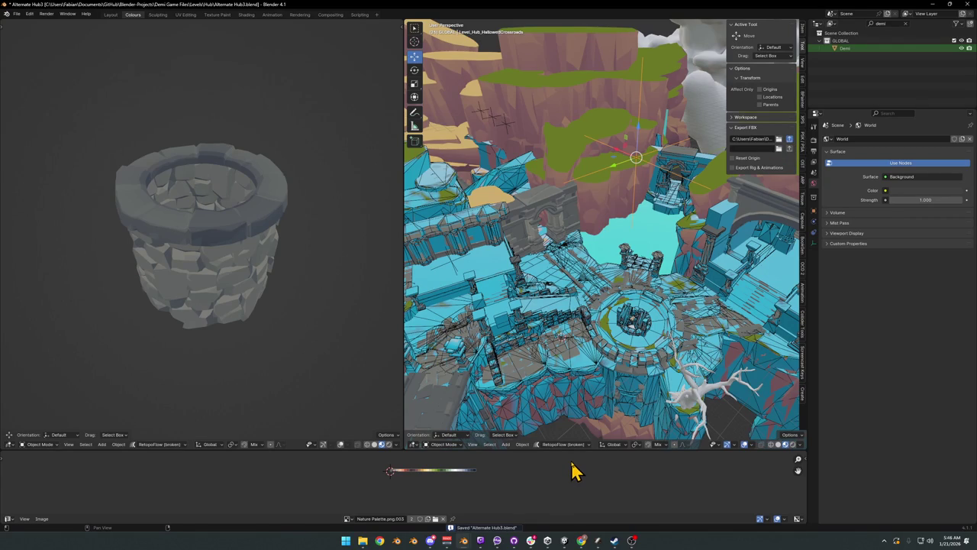
key("a")
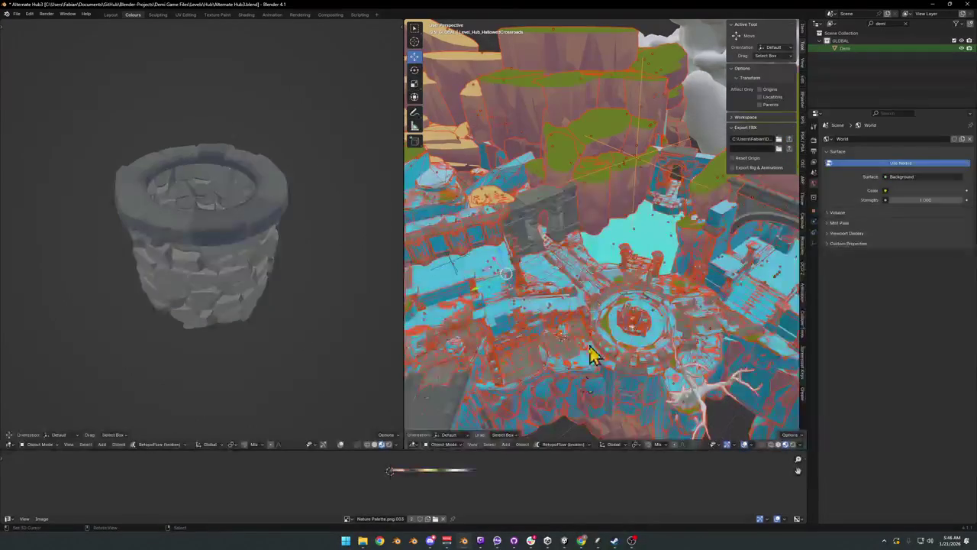
mouse_move(564, 542)
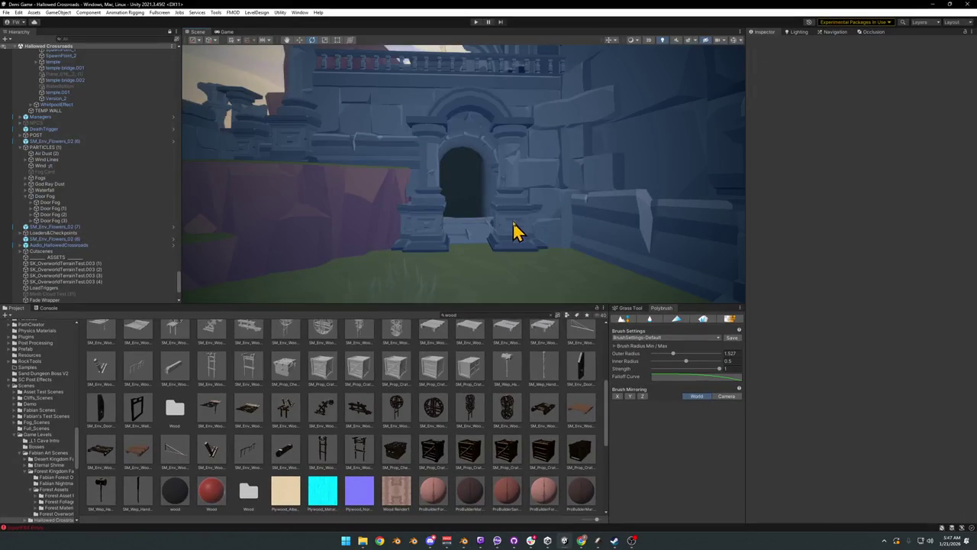
mouse_move(514, 229)
left_mouse_down()
mouse_move(468, 229)
mouse_move(570, 227)
mouse_move(512, 237)
mouse_move(565, 236)
mouse_move(454, 286)
left_mouse_up()
mouse_move(417, 219)
left_mouse_down()
mouse_move(465, 234)
mouse_move(456, 264)
mouse_move(433, 216)
left_mouse_up()
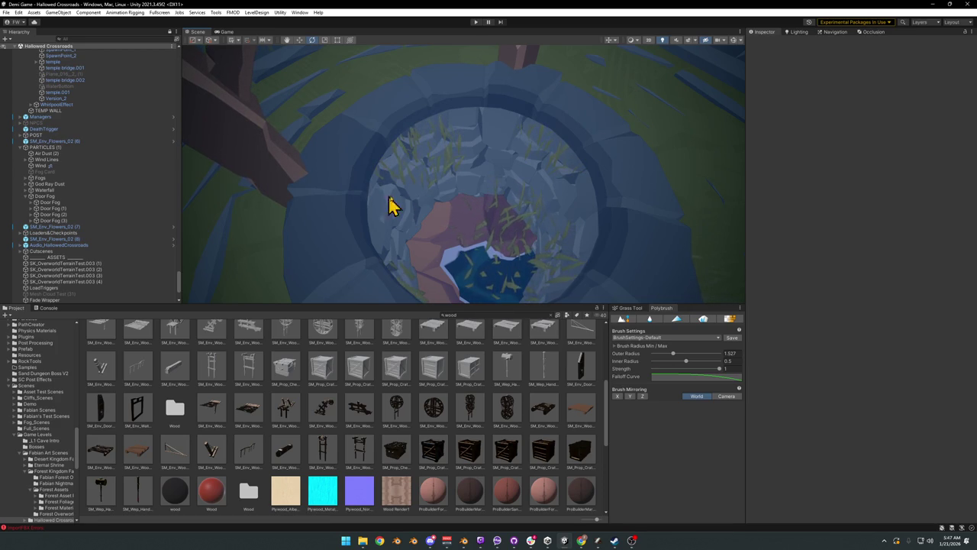
mouse_move(514, 110)
left_mouse_down()
mouse_move(508, 155)
mouse_move(488, 172)
mouse_move(515, 122)
mouse_move(532, 179)
mouse_move(506, 157)
mouse_move(479, 161)
mouse_move(528, 148)
mouse_move(555, 155)
left_mouse_up()
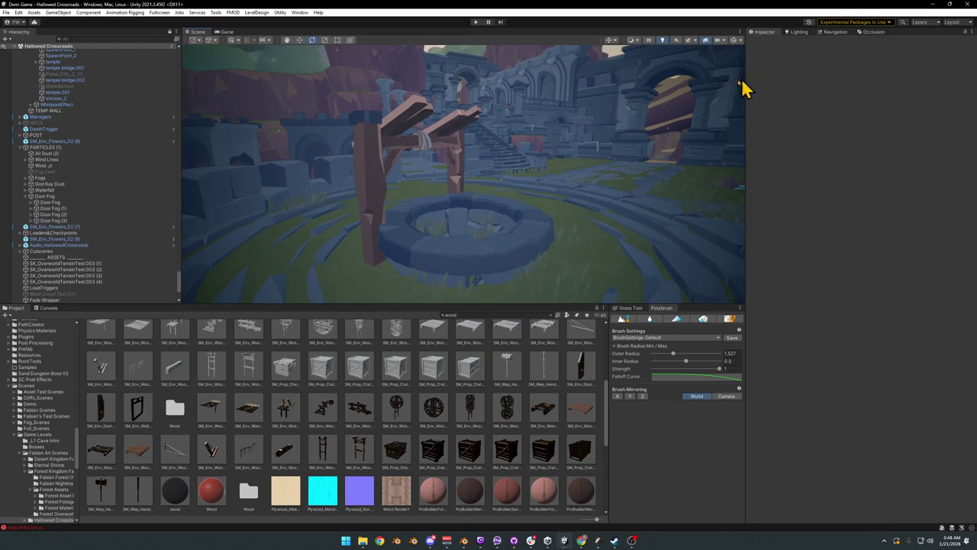
mouse_move(603, 189)
left_mouse_down()
mouse_move(519, 160)
mouse_move(530, 160)
mouse_move(410, 168)
mouse_move(526, 185)
mouse_move(611, 180)
mouse_move(644, 159)
mouse_move(594, 176)
mouse_move(532, 178)
mouse_move(484, 225)
mouse_move(343, 244)
left_mouse_up()
Step: Find and select PREFAB_IncompleteStone_00 in the Hierarchy
left_click(101, 250)
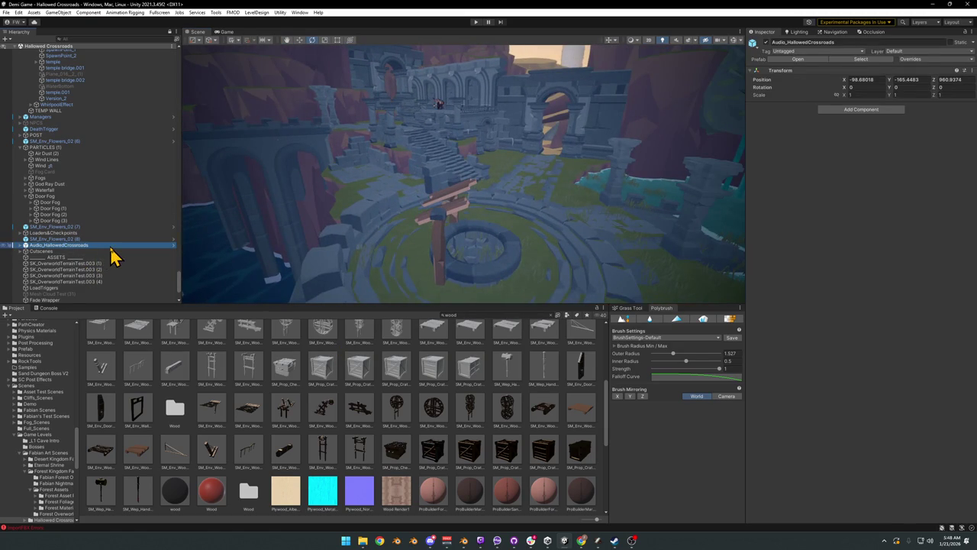
key("ctrl+a")
key("Left")
key("Right")
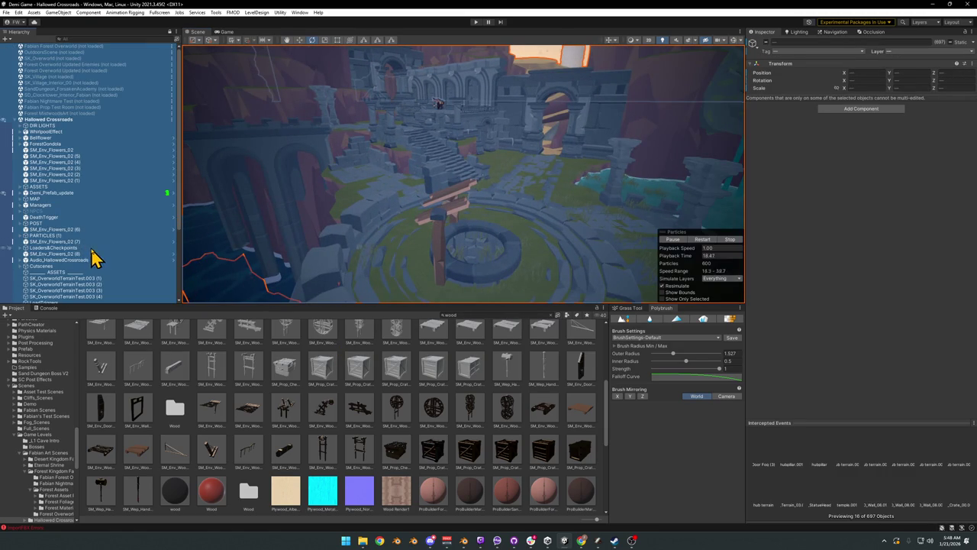
key("ctrl+z")
left_click(87, 294)
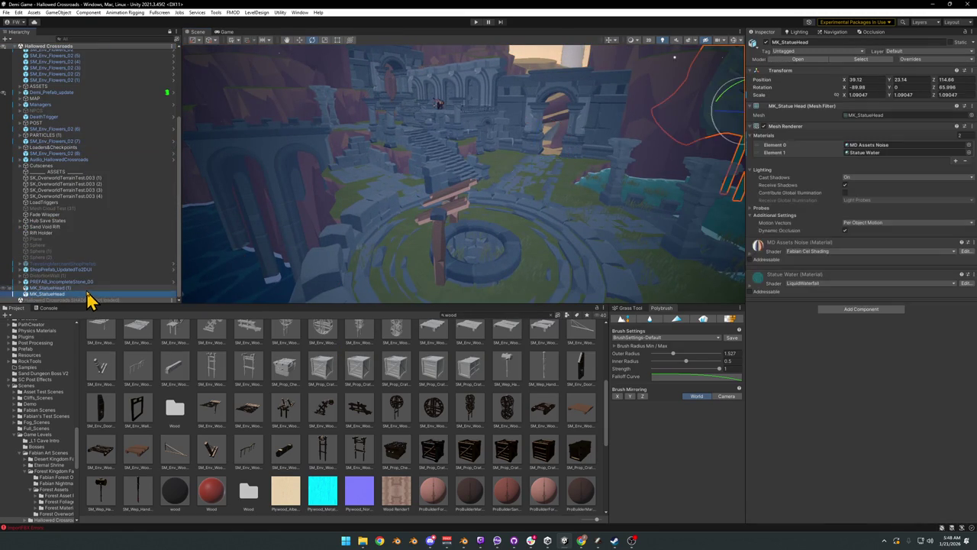
scroll(112, 277, "down", 2)
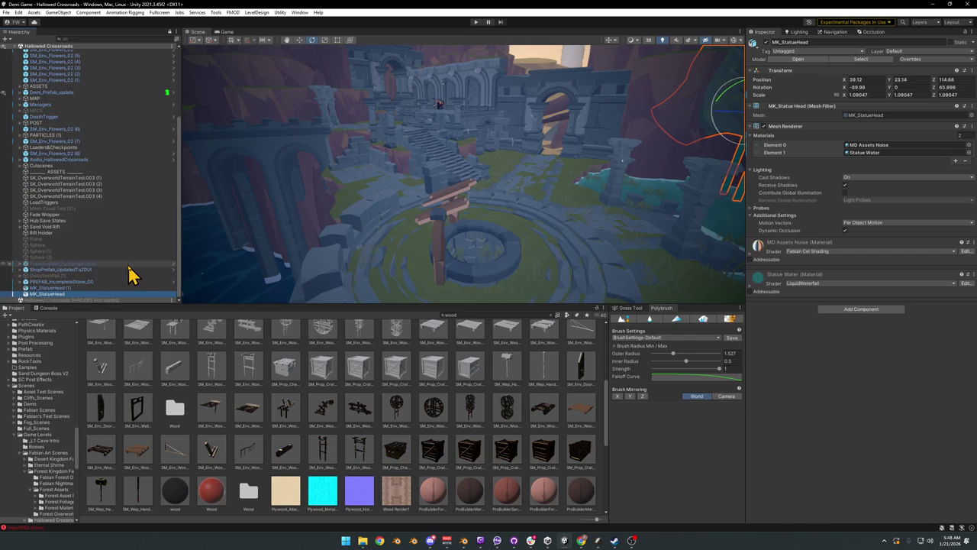
left_click(87, 281)
Step: Frame the incomplete stone and rotate it upright around the rune
mouse_move(288, 252)
left_mouse_down()
mouse_move(406, 185)
mouse_move(361, 184)
mouse_move(720, 214)
mouse_move(628, 201)
mouse_move(366, 208)
left_mouse_up()
left_click_drag(489, 190, 430, 181)
key("ctrl+alt+f")
key("e")
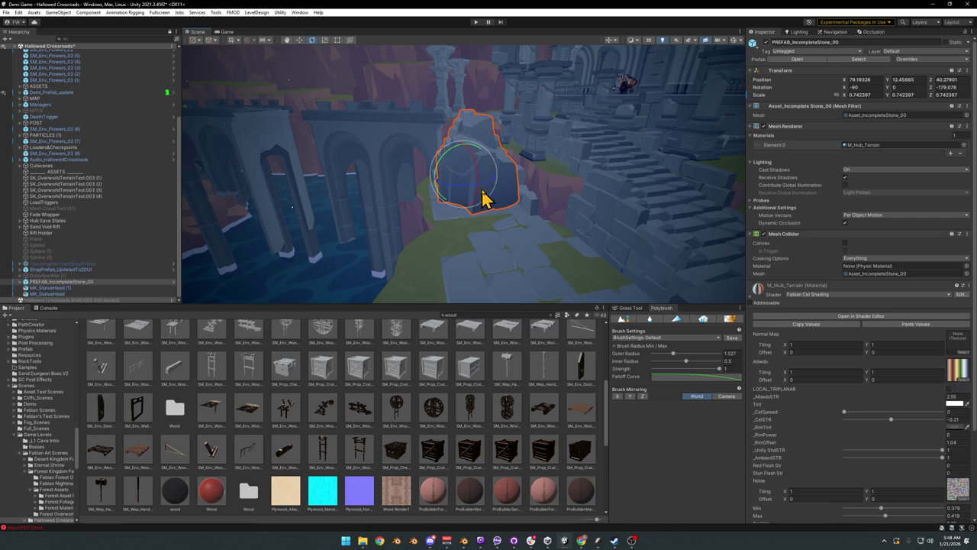
mouse_move(489, 195)
left_mouse_down()
mouse_move(367, 197)
mouse_move(305, 184)
left_mouse_up()
key("q")
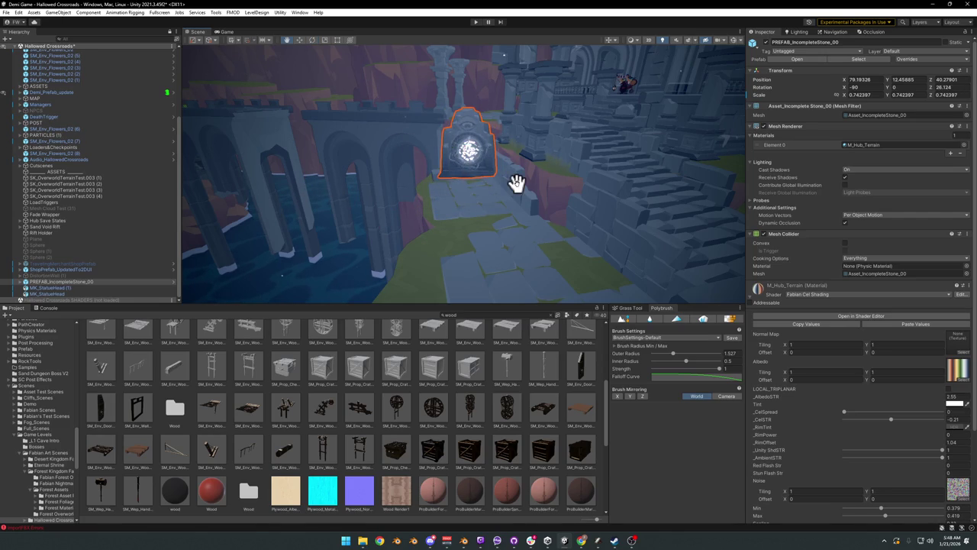
Step: Adjust the stone's turn and nudge it into place on the courtyard path
mouse_move(515, 186)
left_mouse_down()
mouse_move(542, 206)
mouse_move(539, 237)
mouse_move(482, 267)
mouse_move(477, 243)
mouse_move(497, 226)
mouse_move(463, 188)
mouse_move(455, 168)
mouse_move(467, 169)
mouse_move(443, 201)
mouse_move(379, 218)
mouse_move(494, 232)
mouse_move(496, 268)
left_mouse_up()
key("w")
key("e")
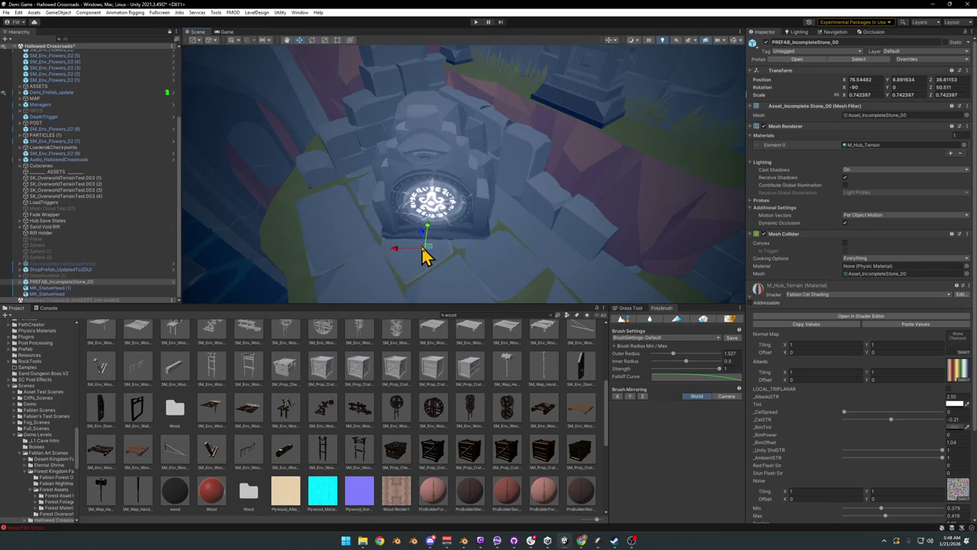
mouse_move(412, 206)
left_mouse_down()
mouse_move(460, 192)
mouse_move(445, 223)
mouse_move(388, 234)
mouse_move(380, 250)
mouse_move(389, 262)
left_mouse_up()
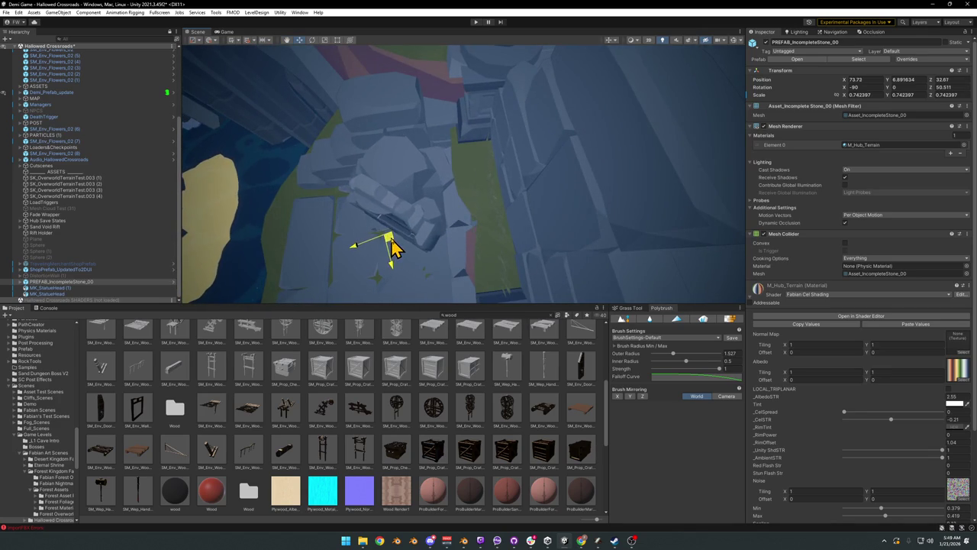
mouse_move(394, 233)
left_mouse_down()
mouse_move(432, 114)
mouse_move(448, 109)
mouse_move(410, 111)
left_mouse_up()
mouse_move(459, 176)
left_mouse_down()
mouse_move(459, 152)
mouse_move(443, 168)
mouse_move(519, 153)
mouse_move(417, 161)
mouse_move(436, 158)
mouse_move(453, 171)
left_mouse_up()
type("swirl")
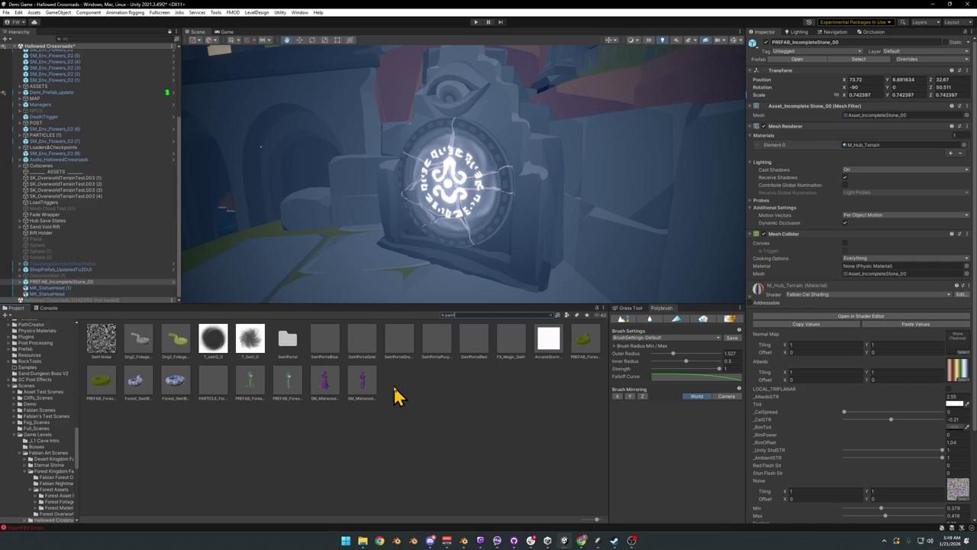
Step: Search the Project for 'void partic' and drop General Void Particles onto the shrine's rune
left_click(483, 315)
type("wind")
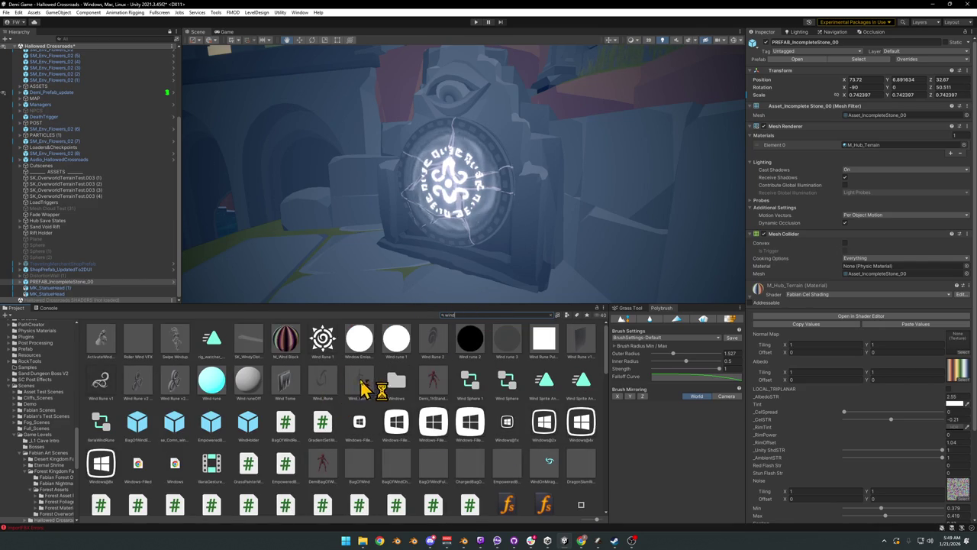
type("void")
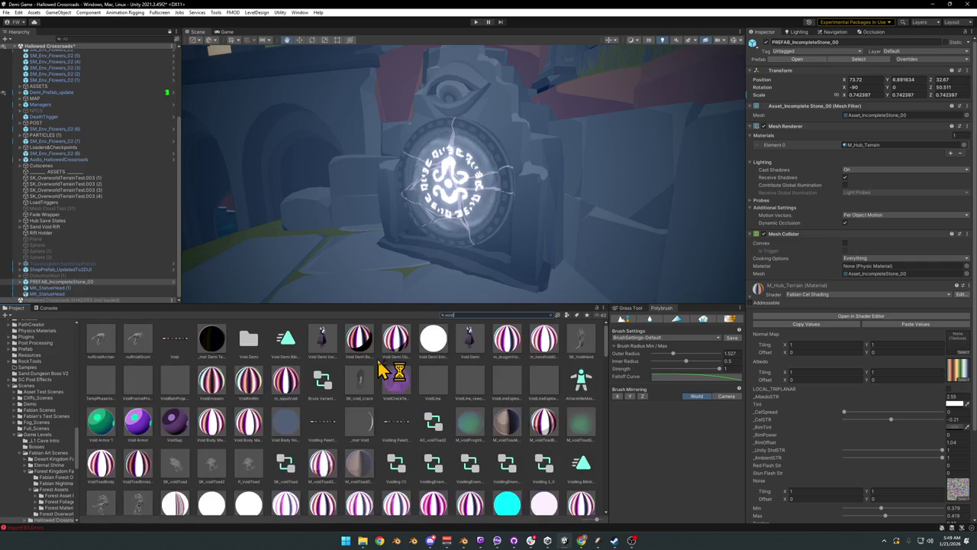
type(" parti")
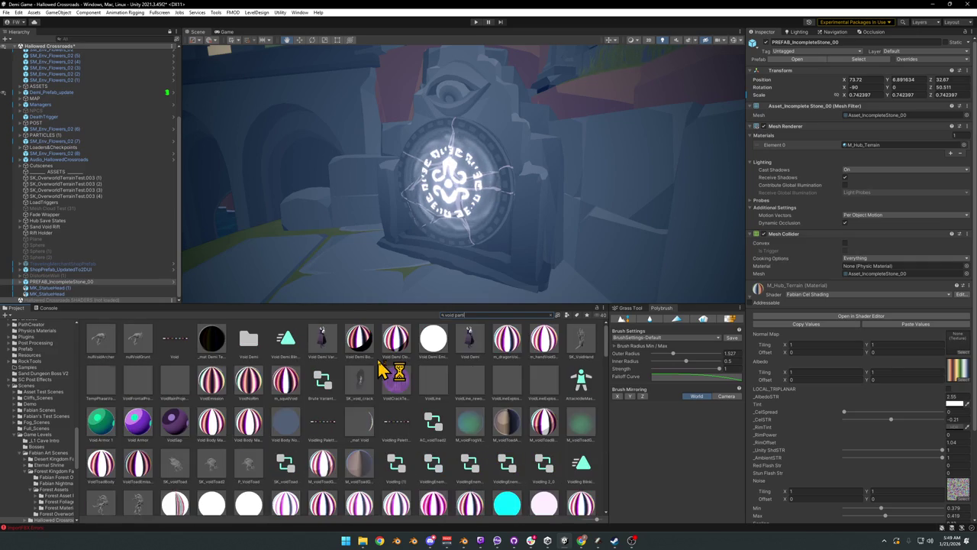
type("c")
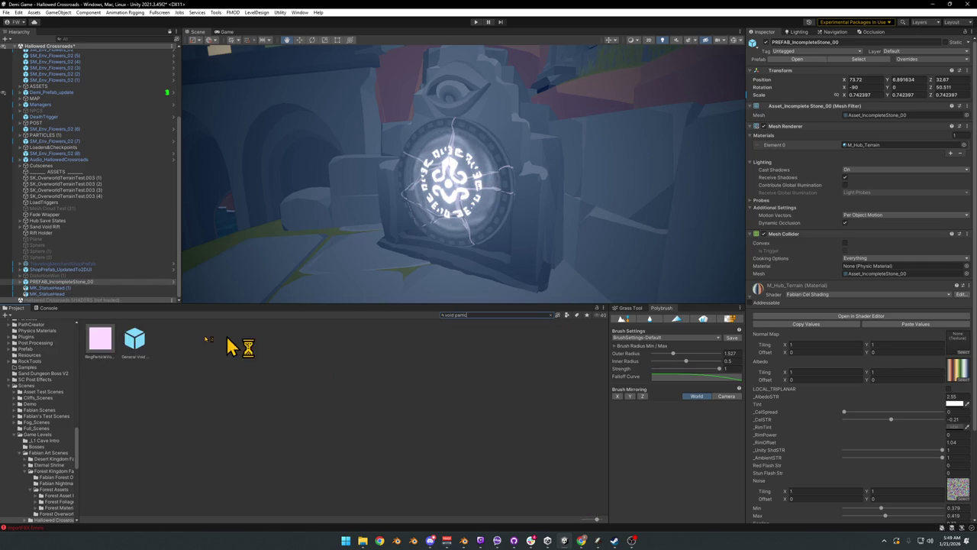
mouse_move(143, 351)
left_mouse_down()
mouse_move(393, 267)
mouse_move(484, 277)
mouse_move(453, 255)
mouse_move(444, 274)
mouse_move(456, 246)
mouse_move(454, 258)
mouse_move(456, 181)
mouse_move(454, 190)
mouse_move(522, 211)
mouse_move(510, 269)
left_mouse_up()
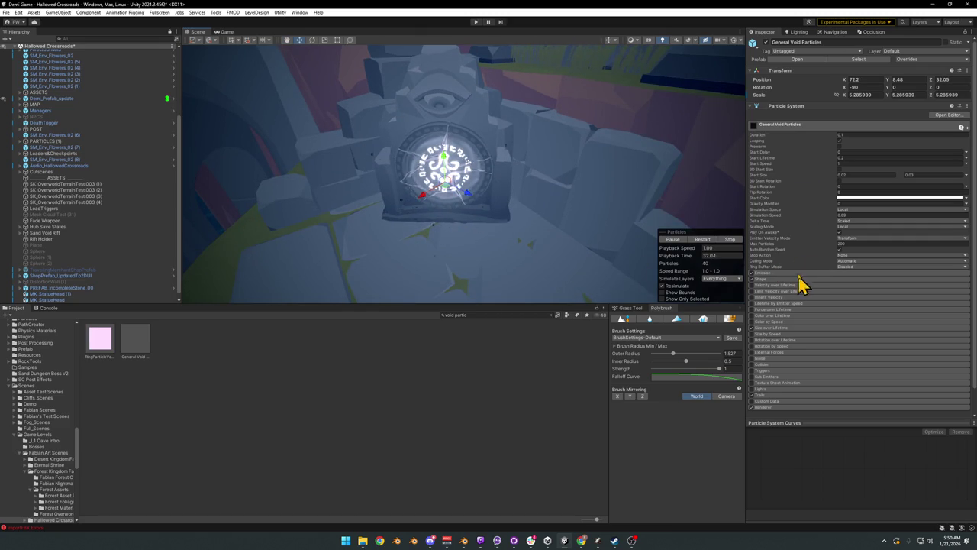
Step: Set the particles' Simulation Speed to 0.15, scale them to 6.874363 and centre them on the rune
left_click(829, 215)
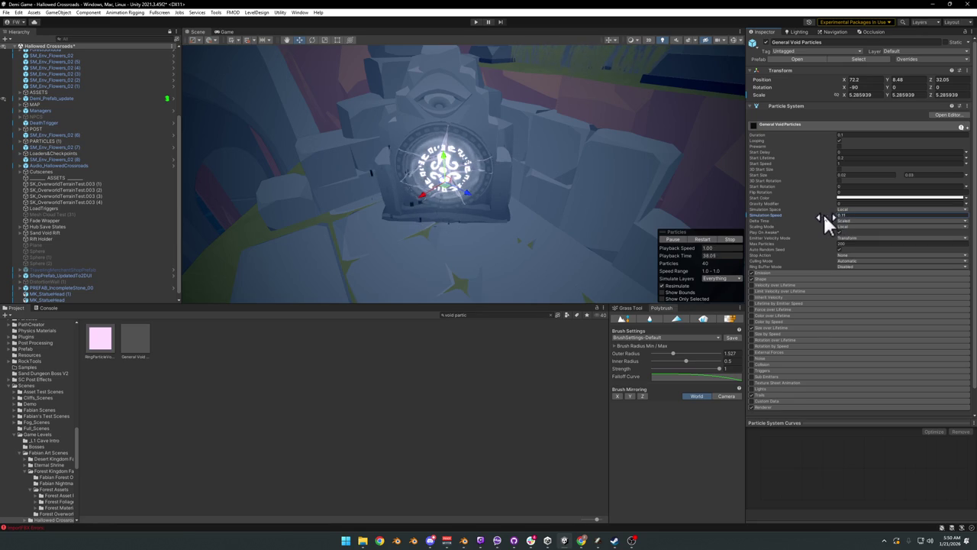
mouse_move(487, 238)
left_mouse_down()
mouse_move(495, 175)
mouse_move(495, 190)
mouse_move(486, 179)
mouse_move(496, 196)
left_mouse_up()
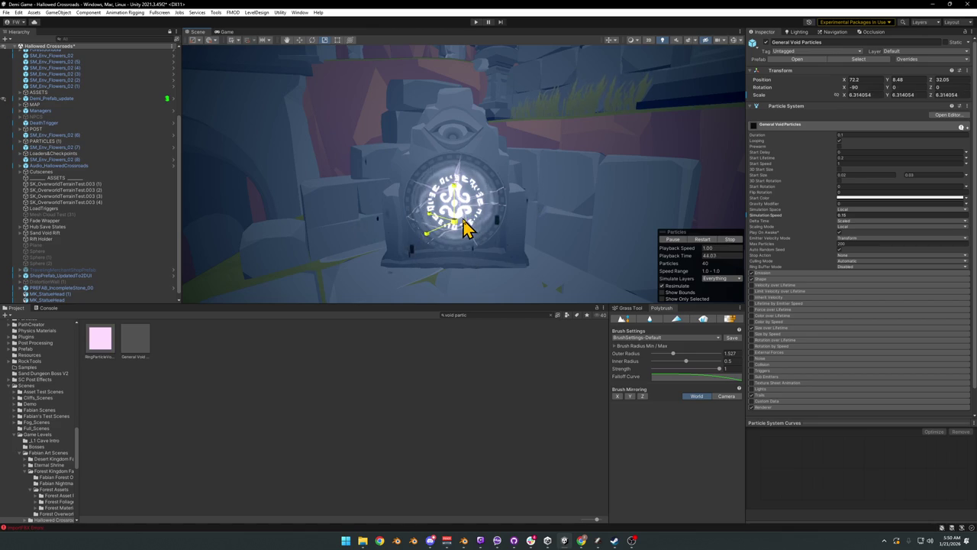
key("w")
mouse_move(469, 227)
left_mouse_down()
mouse_move(469, 264)
mouse_move(456, 214)
left_mouse_up()
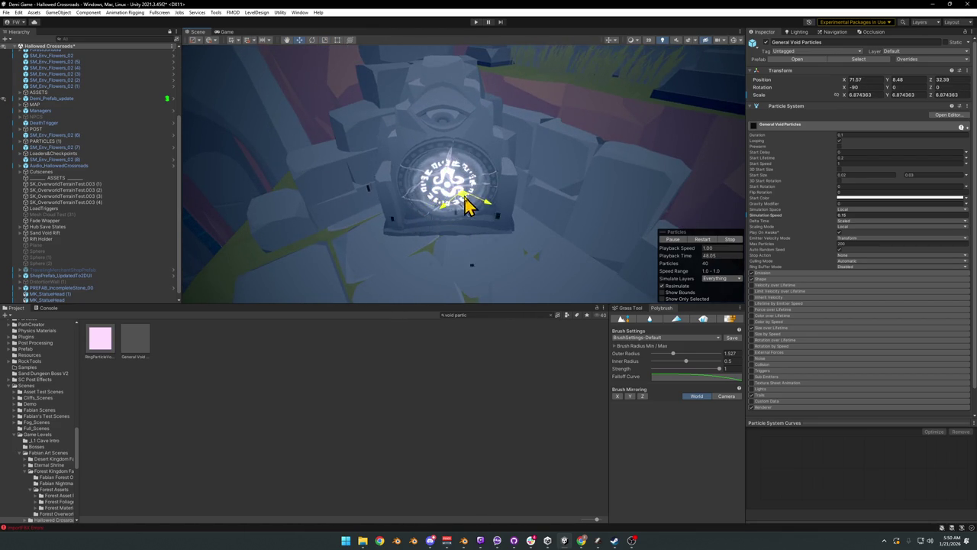
mouse_move(468, 205)
left_mouse_down()
mouse_move(447, 200)
mouse_move(460, 171)
mouse_move(443, 168)
mouse_move(456, 198)
mouse_move(438, 175)
mouse_move(420, 175)
mouse_move(491, 226)
mouse_move(537, 206)
mouse_move(593, 247)
mouse_move(585, 276)
mouse_move(549, 290)
mouse_move(450, 226)
left_mouse_up()
scroll(489, 227, "up", 3)
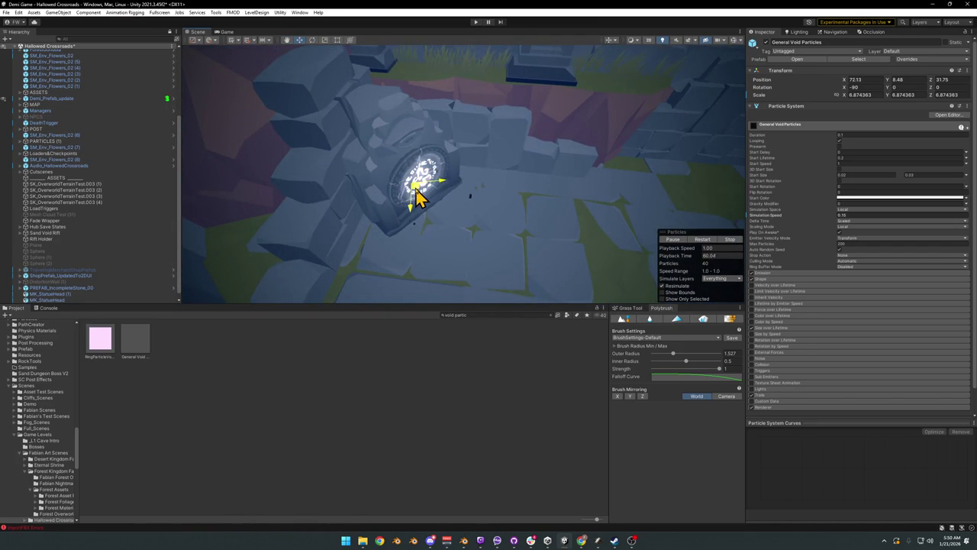
mouse_move(407, 161)
left_mouse_down()
mouse_move(521, 188)
mouse_move(421, 142)
mouse_move(446, 132)
left_mouse_up()
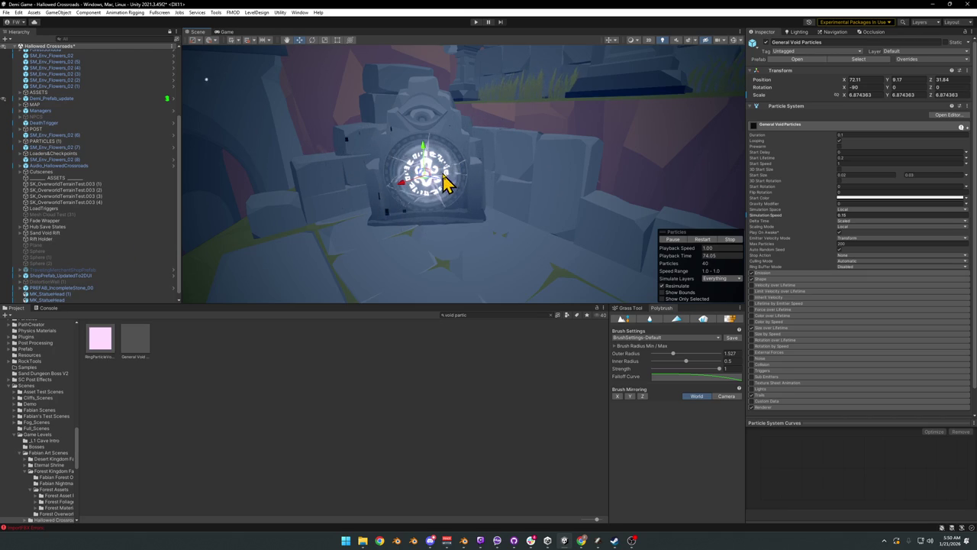
mouse_move(477, 244)
left_mouse_down()
mouse_move(448, 205)
mouse_move(417, 209)
mouse_move(423, 216)
left_mouse_up()
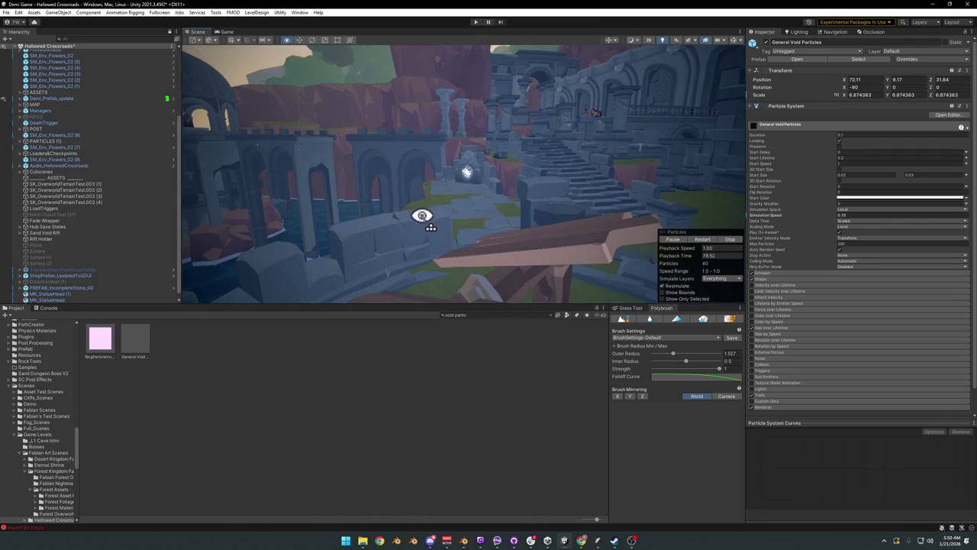
Step: Start Play mode, slash once, fill the screen with the game view, and run into the courtyard
left_click(477, 23)
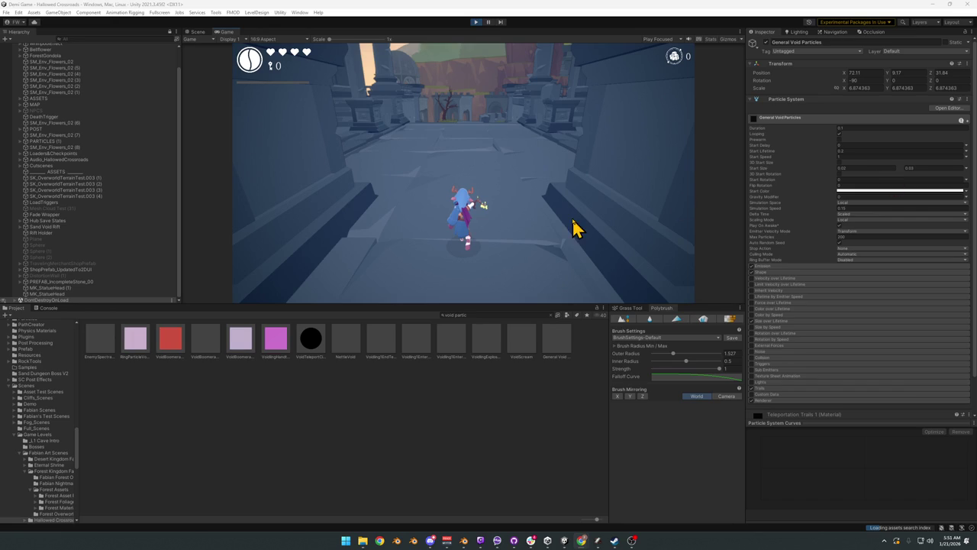
left_click(507, 194)
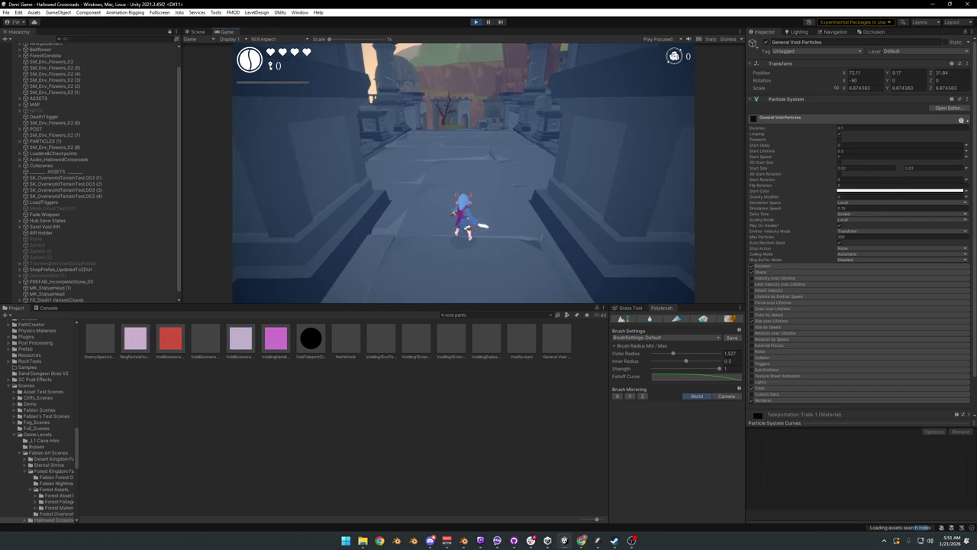
key("F10")
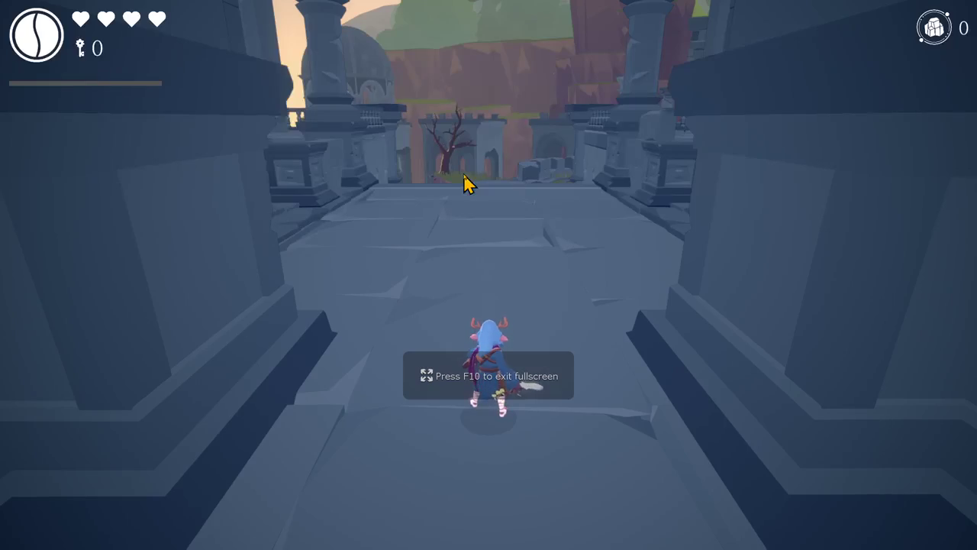
key("w")
key("a")
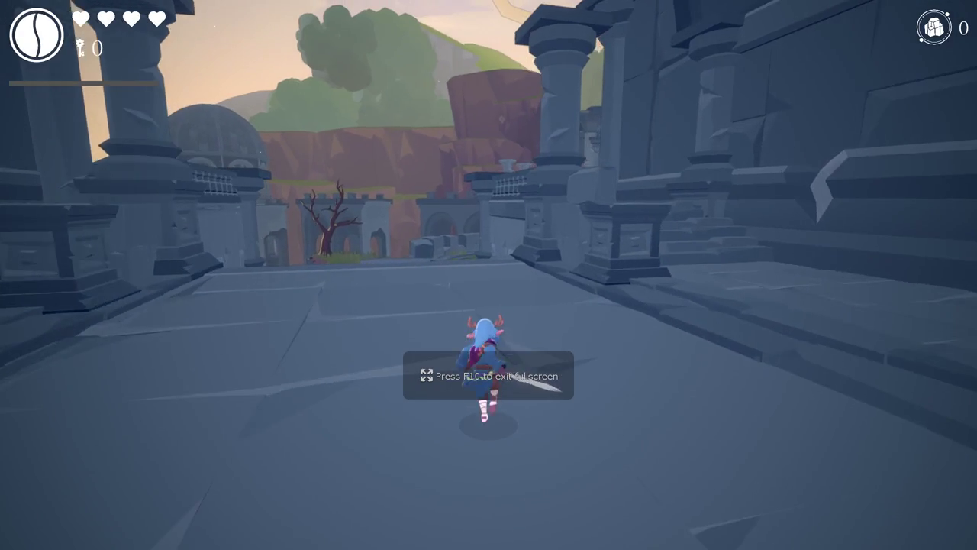
key("w")
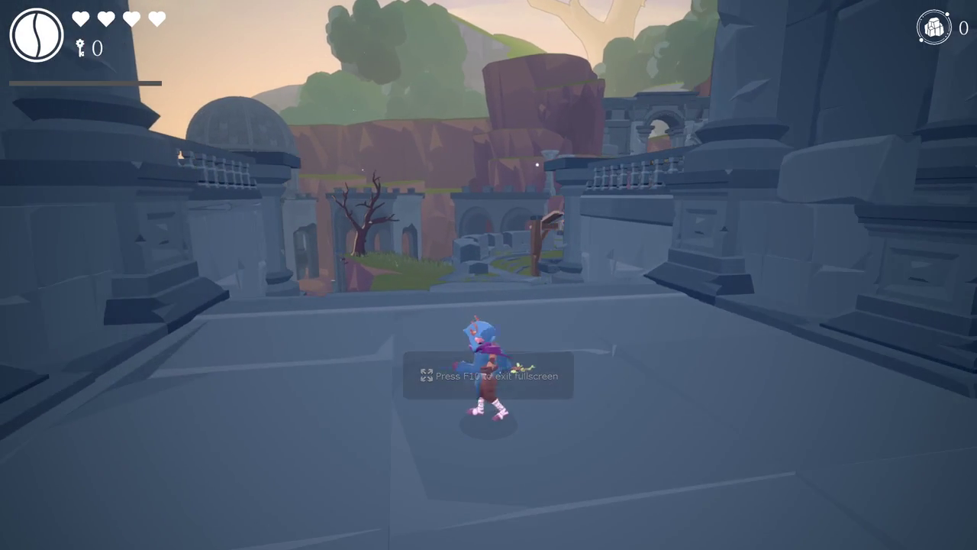
key("w")
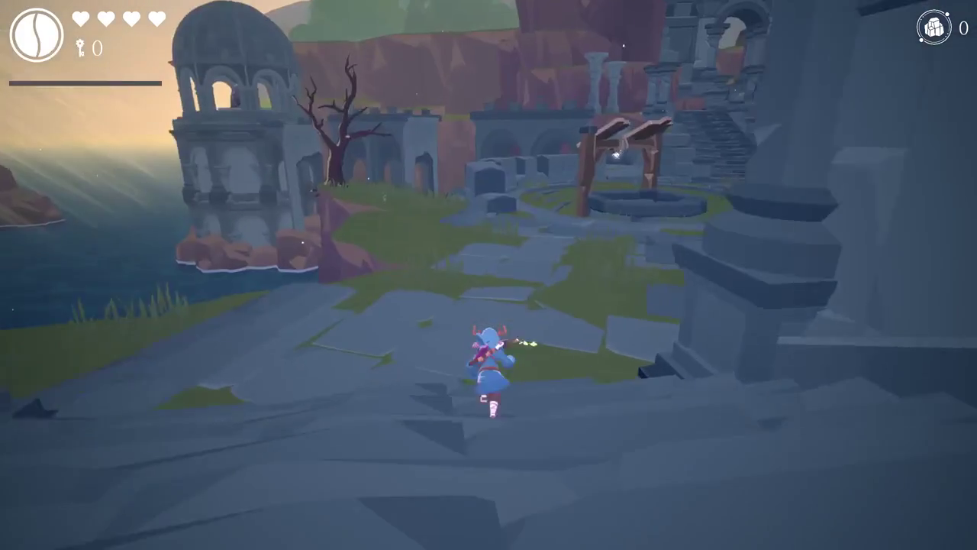
key("w")
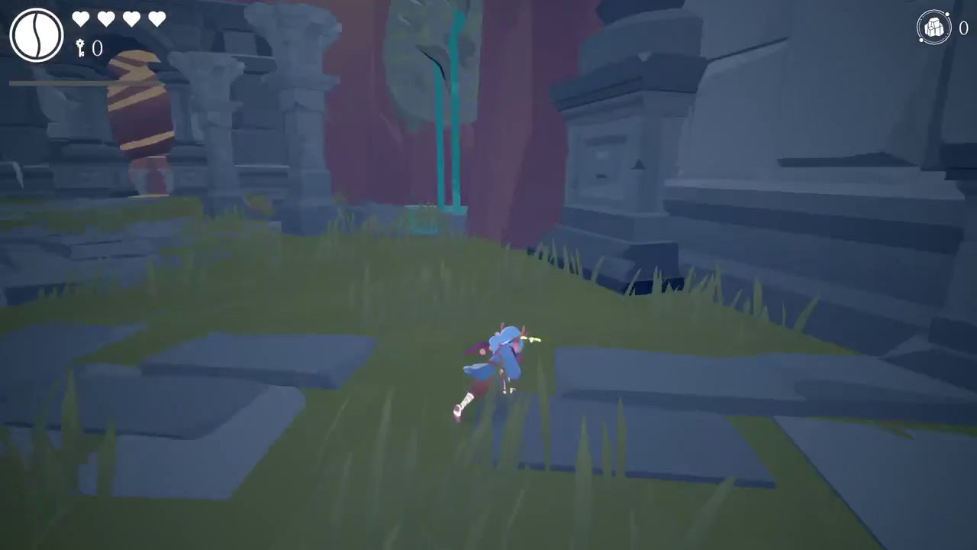
Step: Run past the far archway onto the well rim and on toward the ruined arches
key("w")
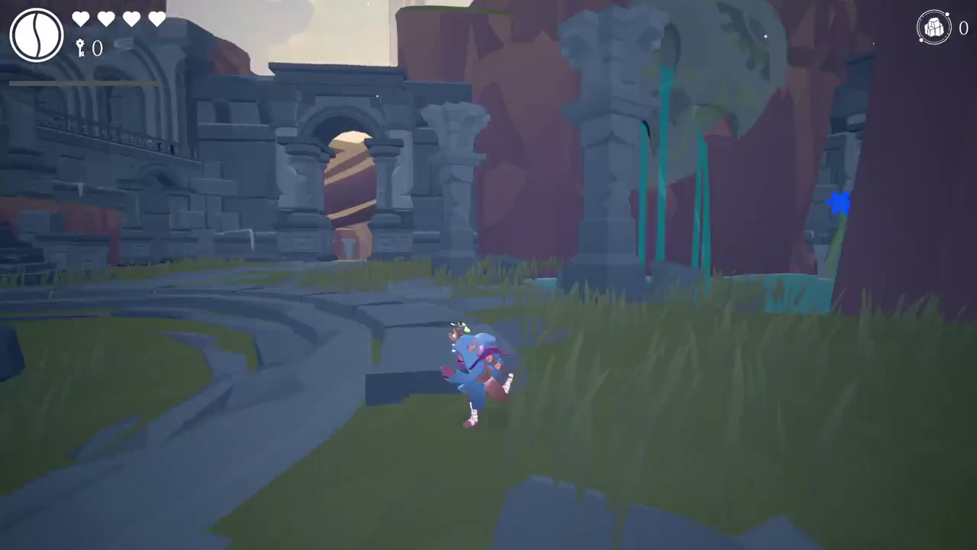
key("w")
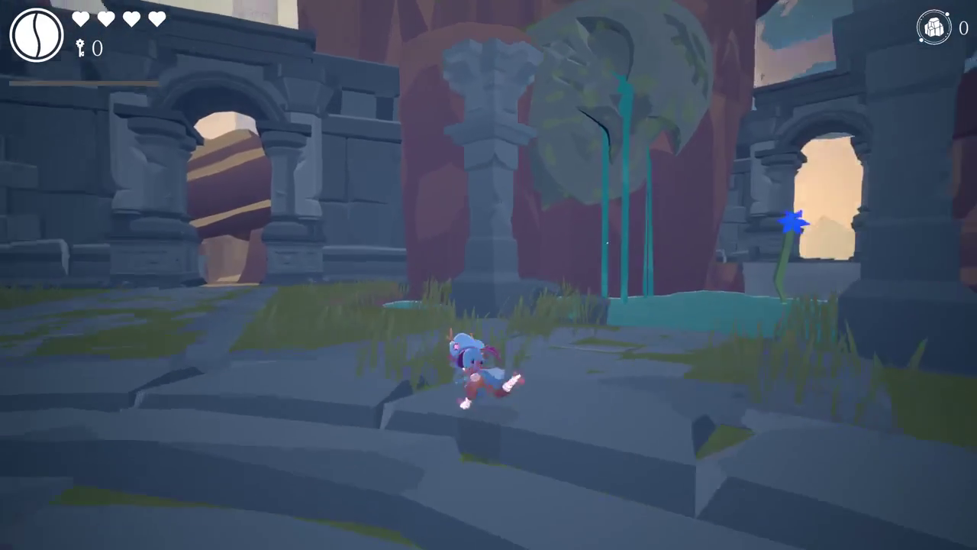
key("w")
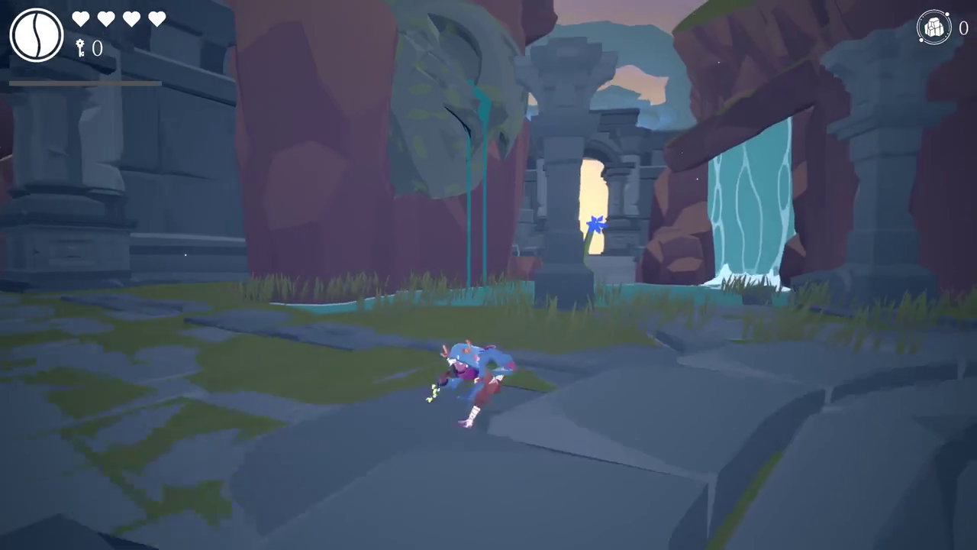
key("w")
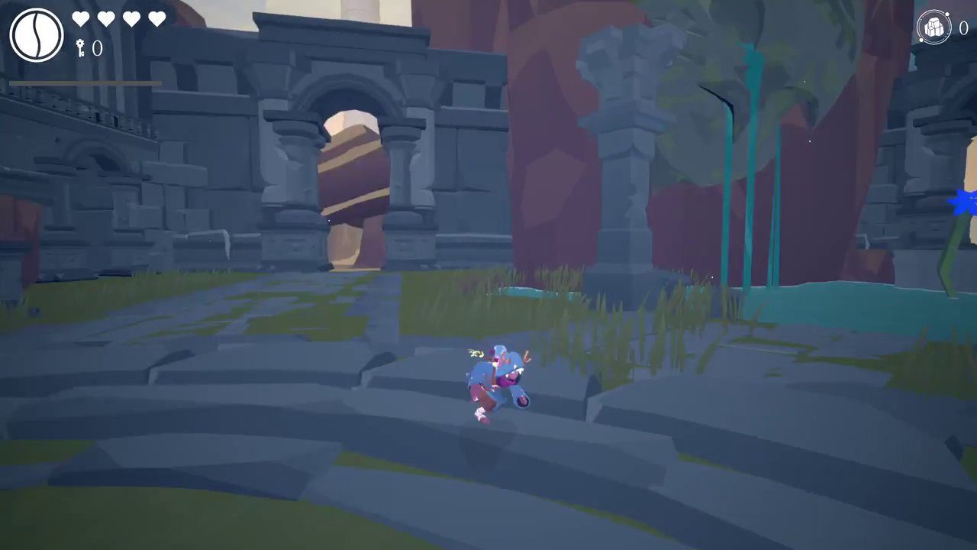
key("w")
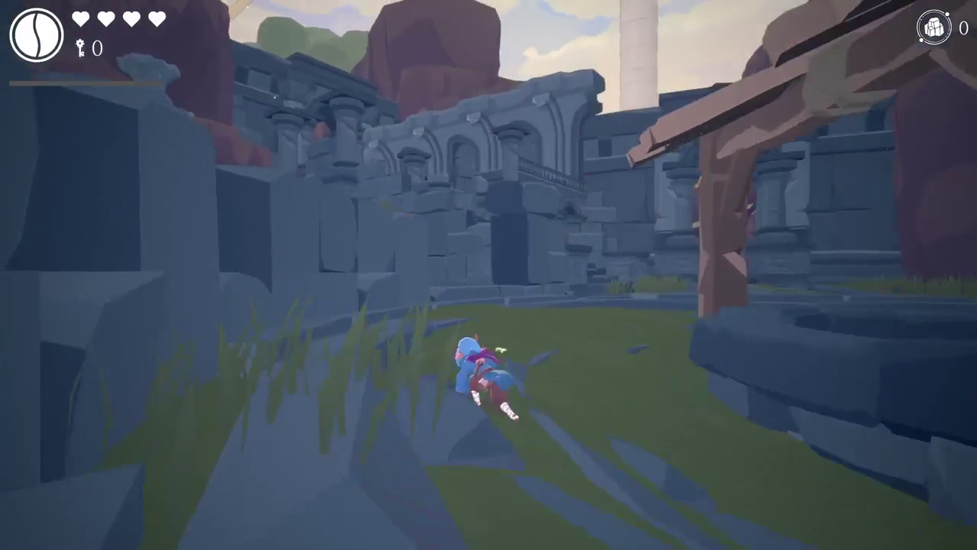
key("w")
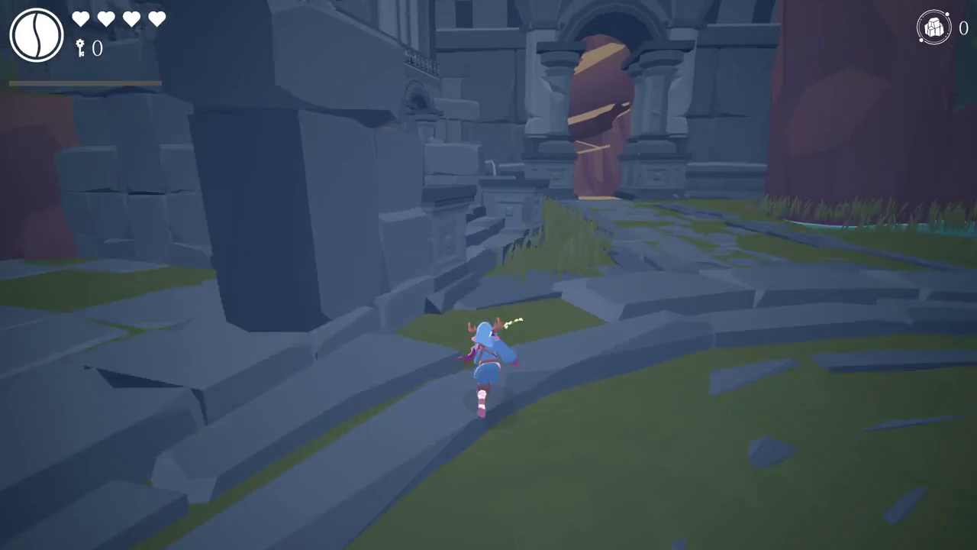
key("w")
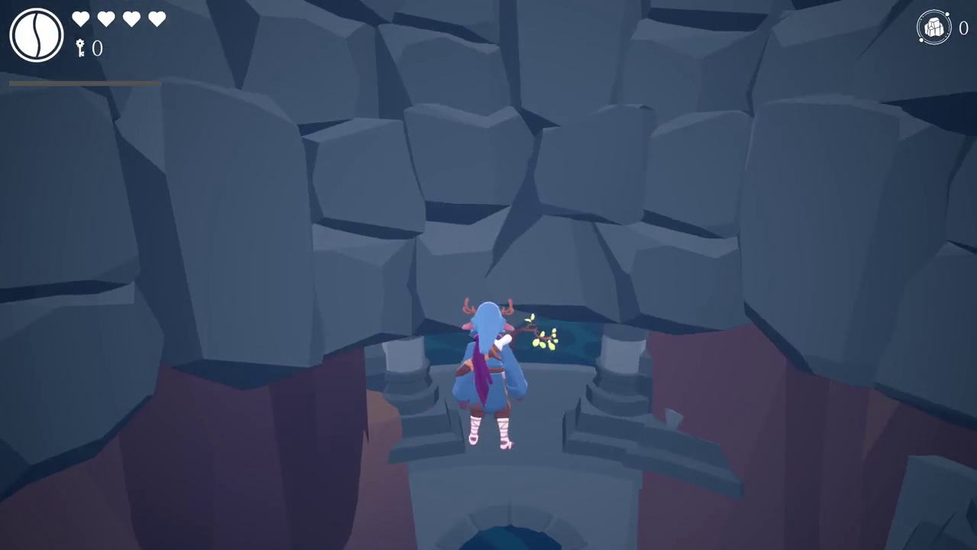
key("w")
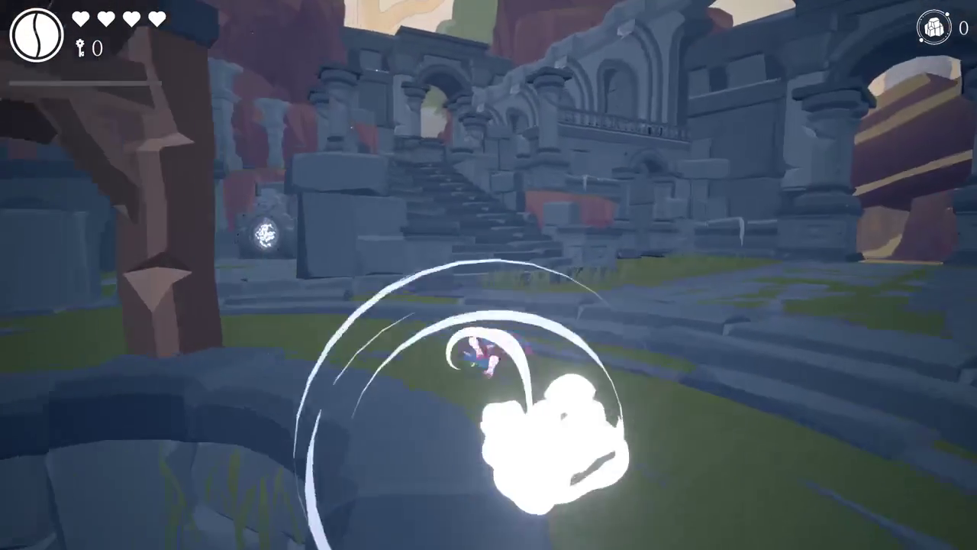
key("w")
key("w")
key("w")
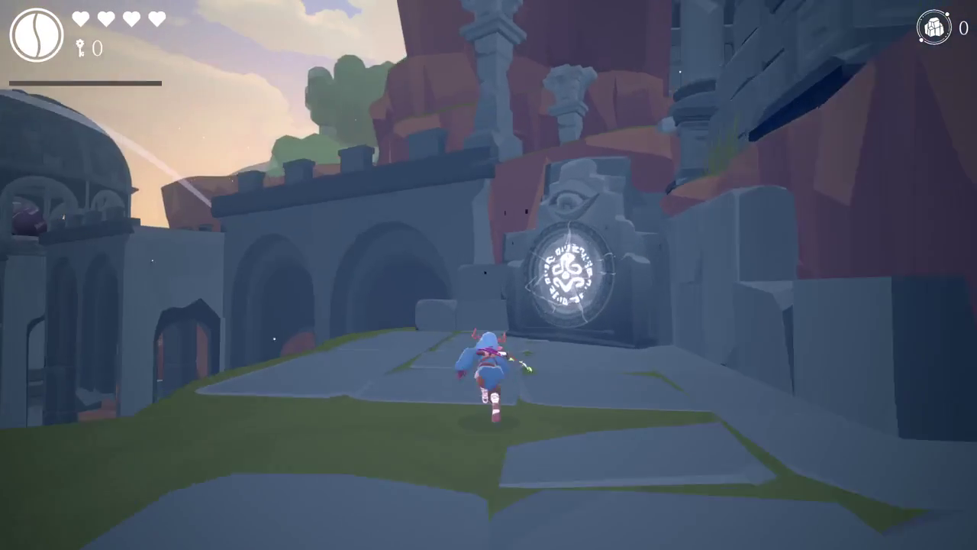
Step: Run past the glowing door and jump across the stone blocks beside it
key("d")
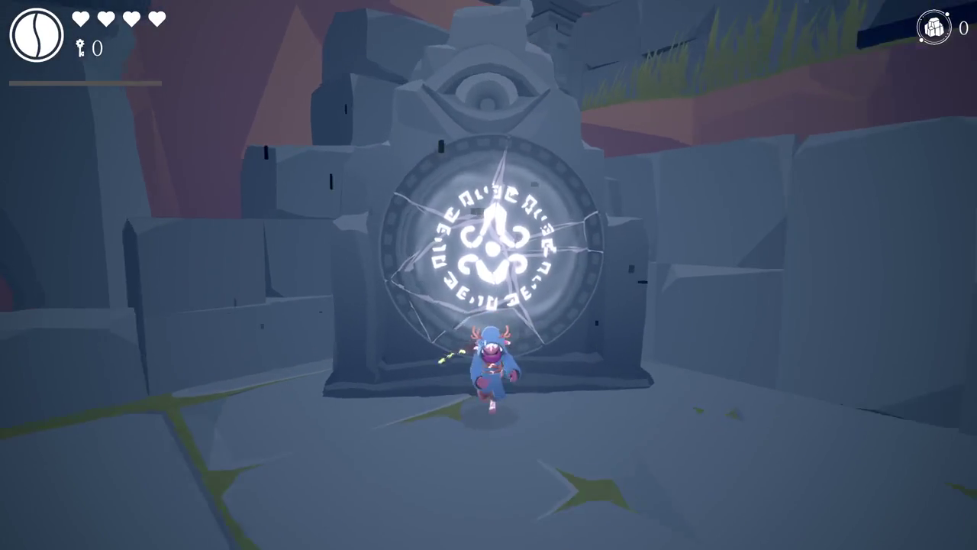
key("d")
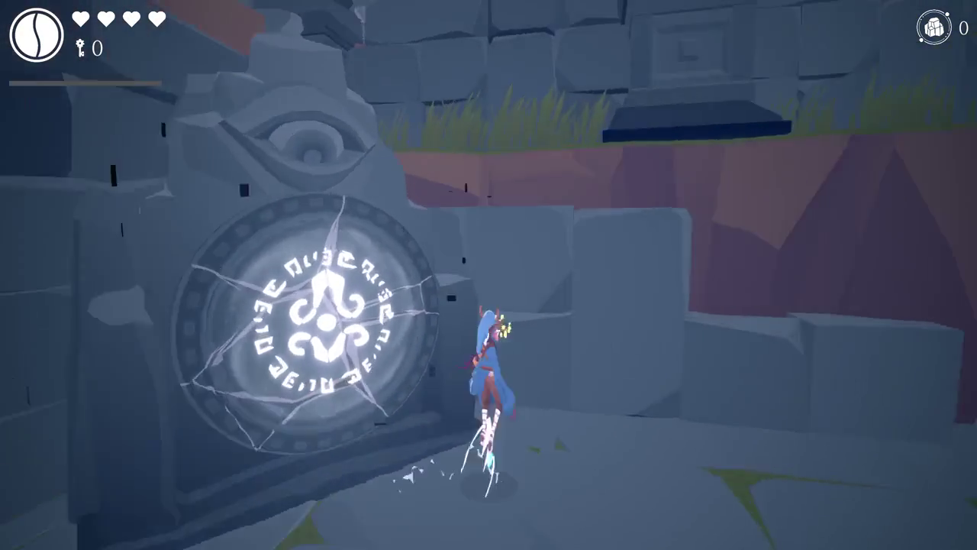
key("space")
key("w")
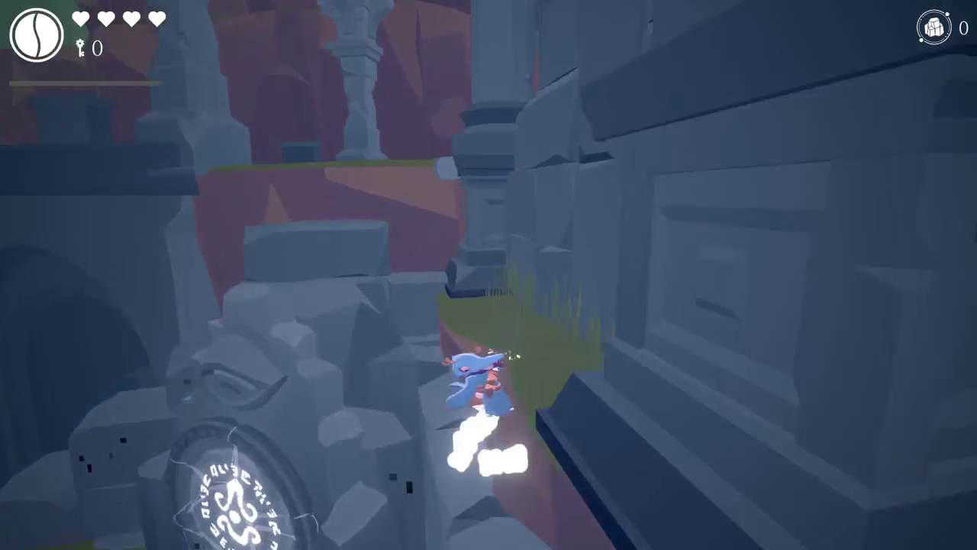
key("w")
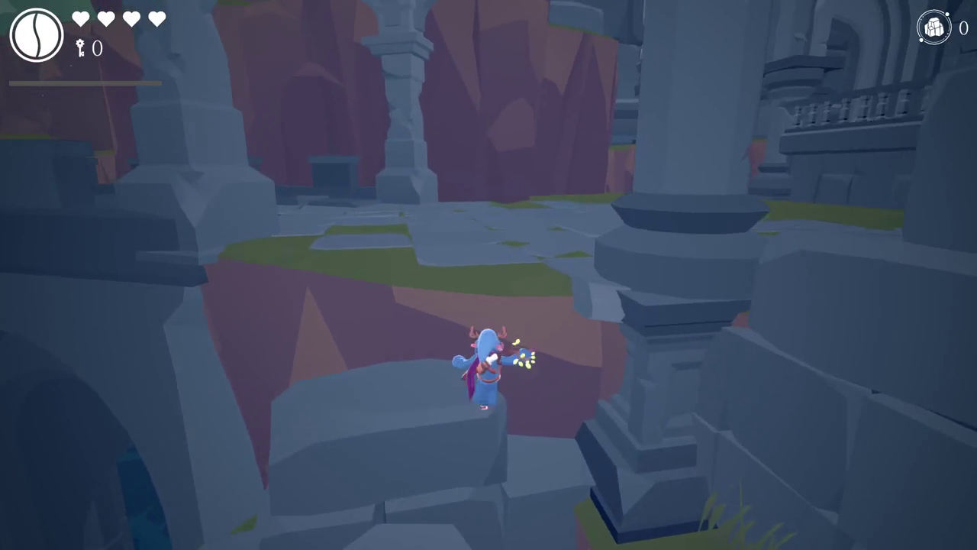
key("w")
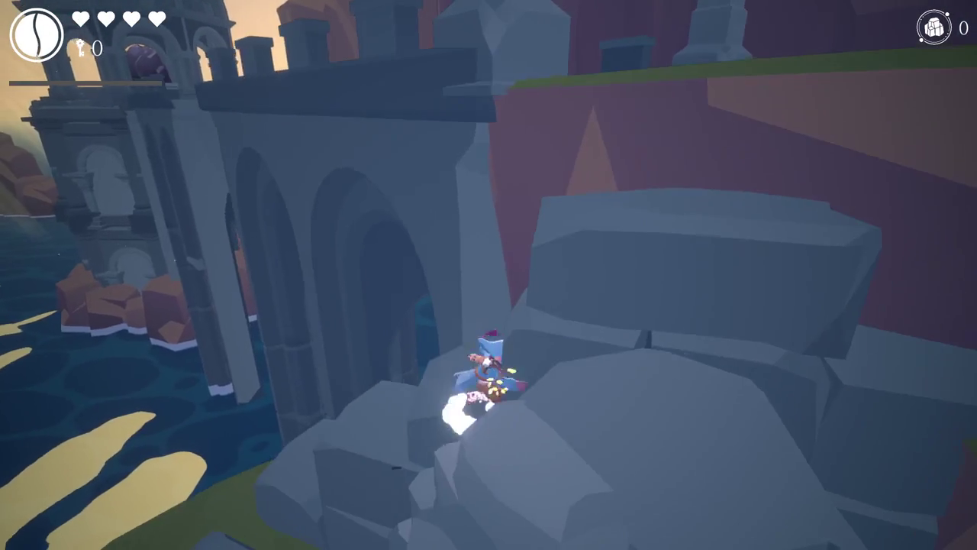
key("space")
Step: Run through the courtyard, climb the big stone staircase, and pause the game
key("w")
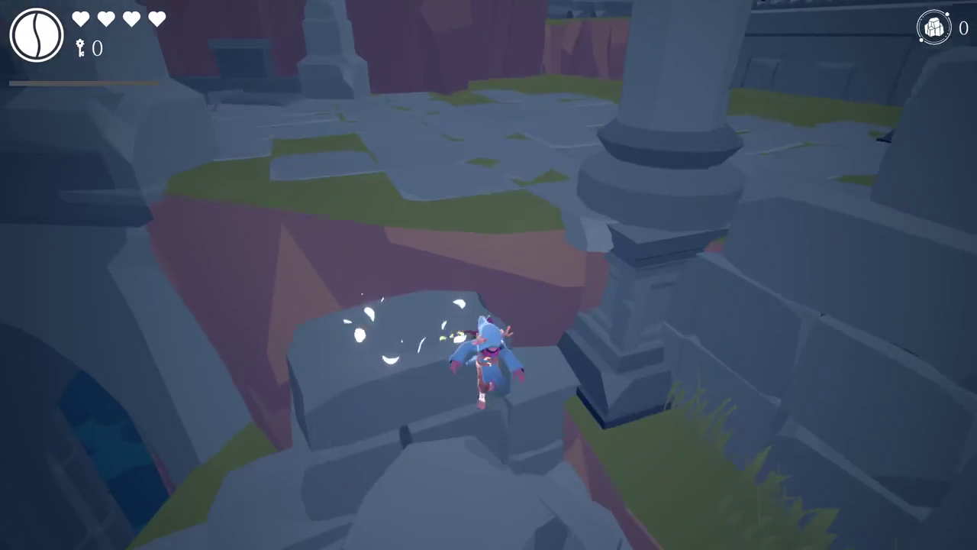
key("w")
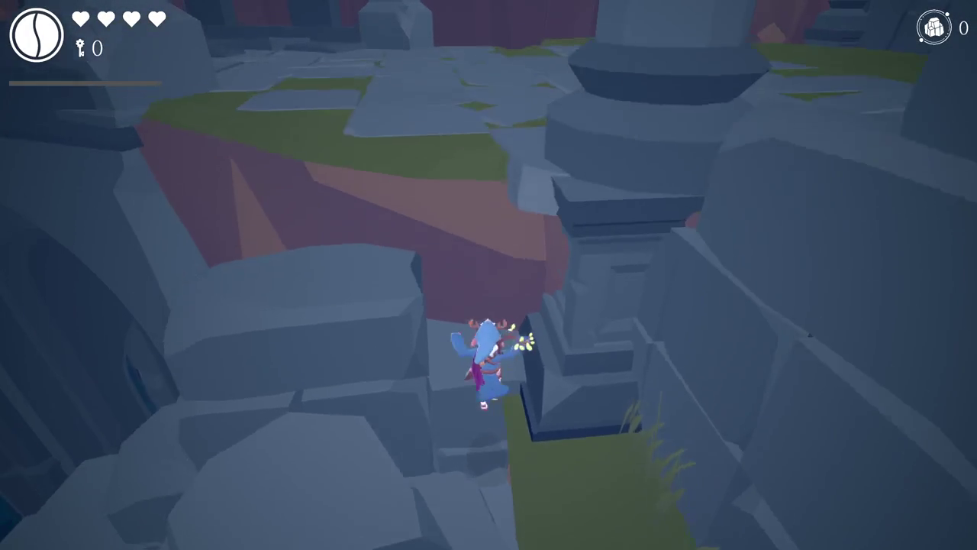
key("w")
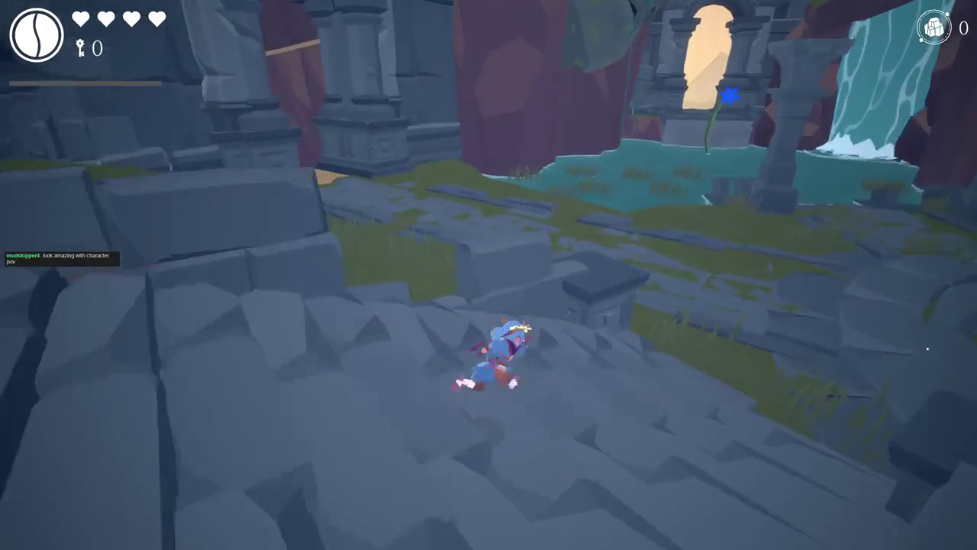
key("w")
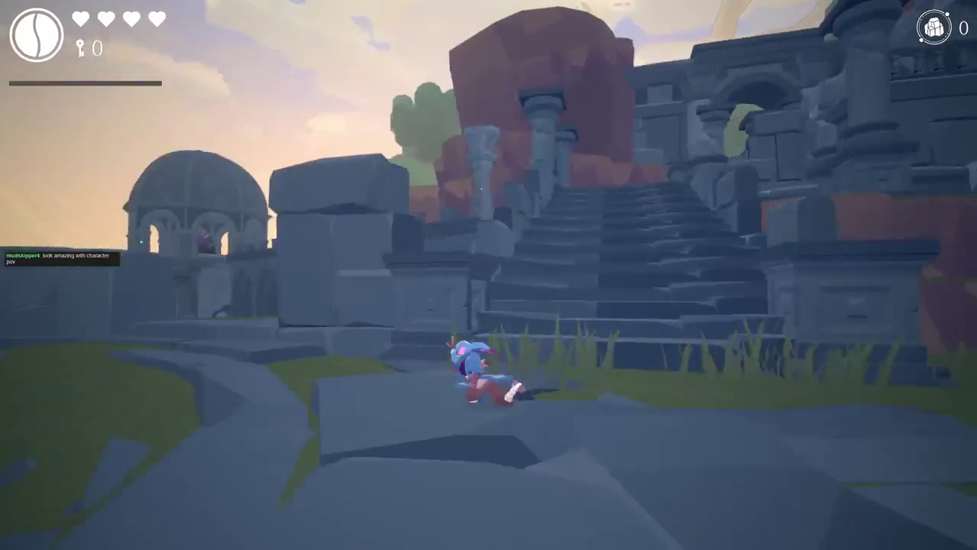
key("w")
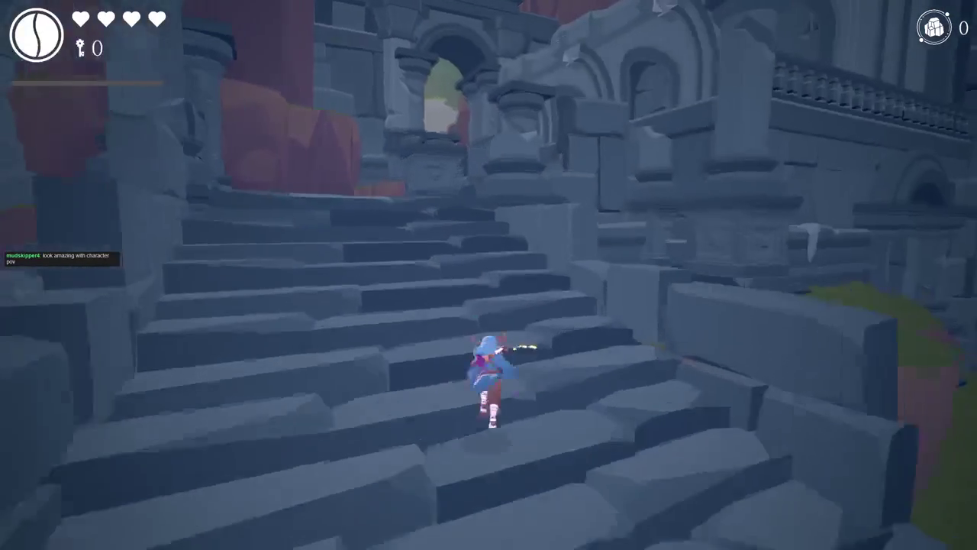
key("w")
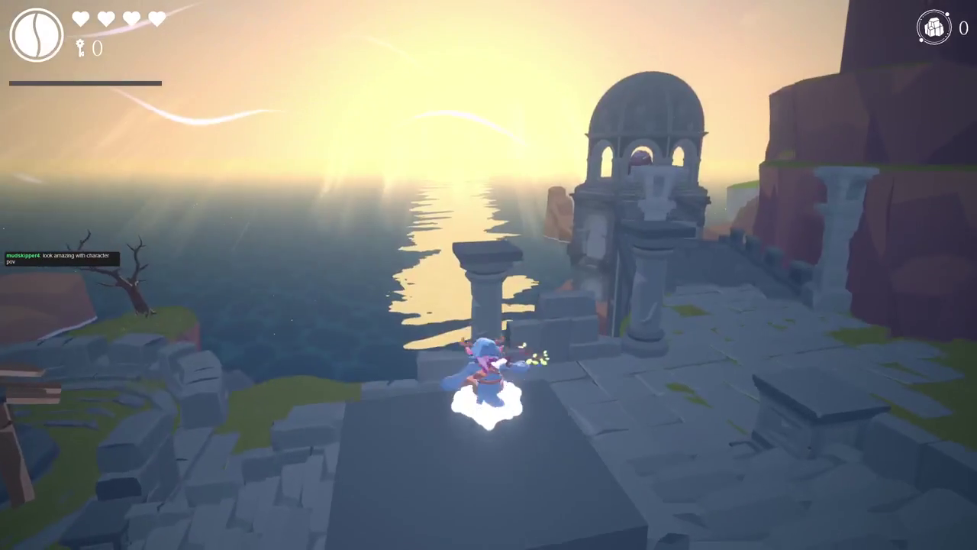
key("Escape")
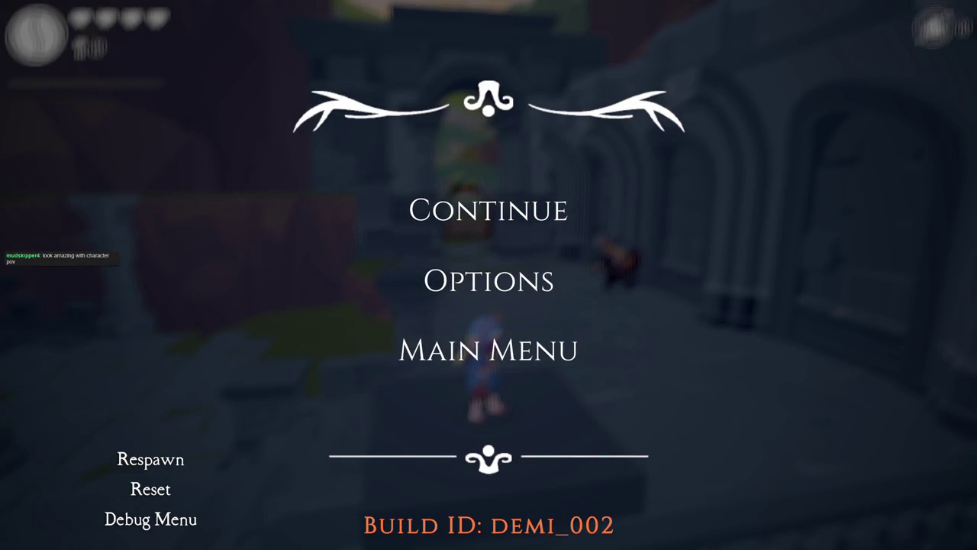
Step: Resume the game and dash along the ruins up onto the purple cliff
left_click(561, 208)
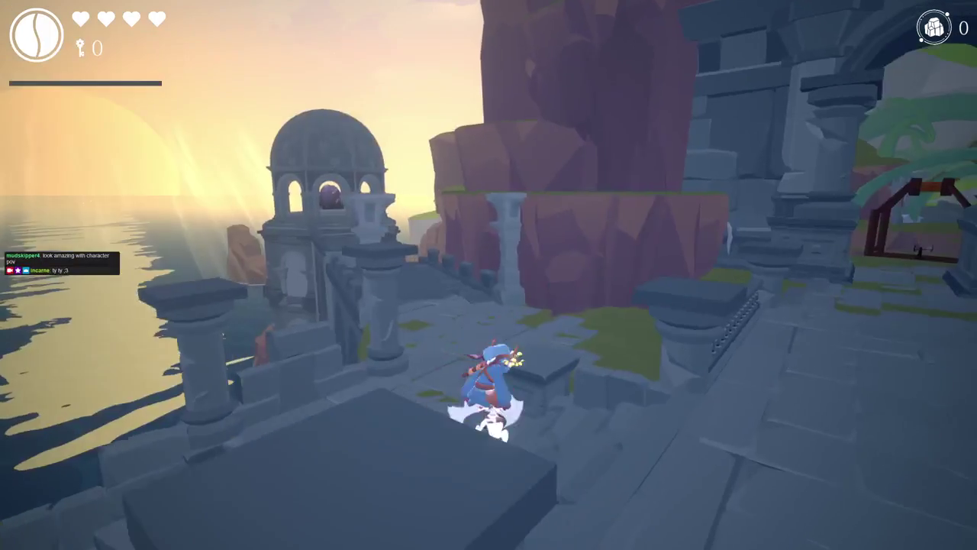
key("shift")
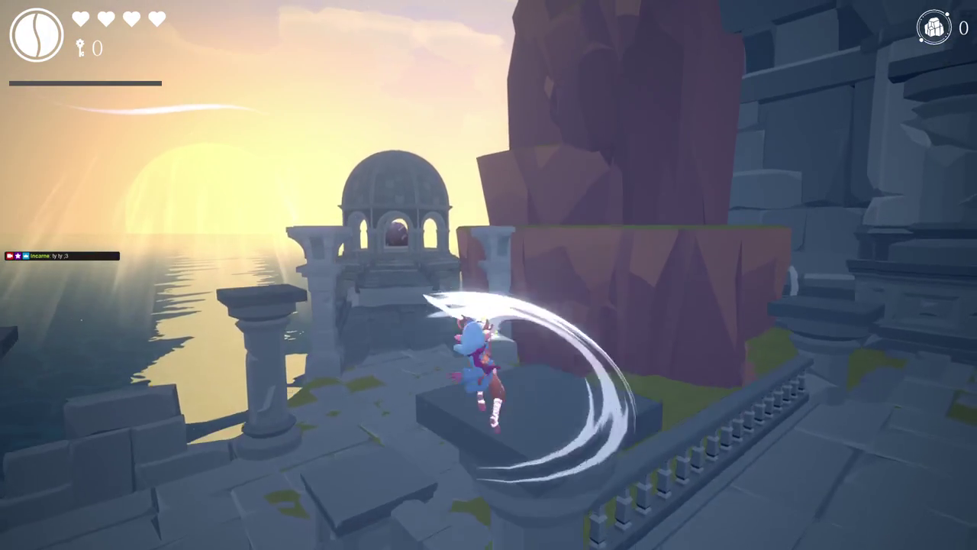
key("w")
key("shift")
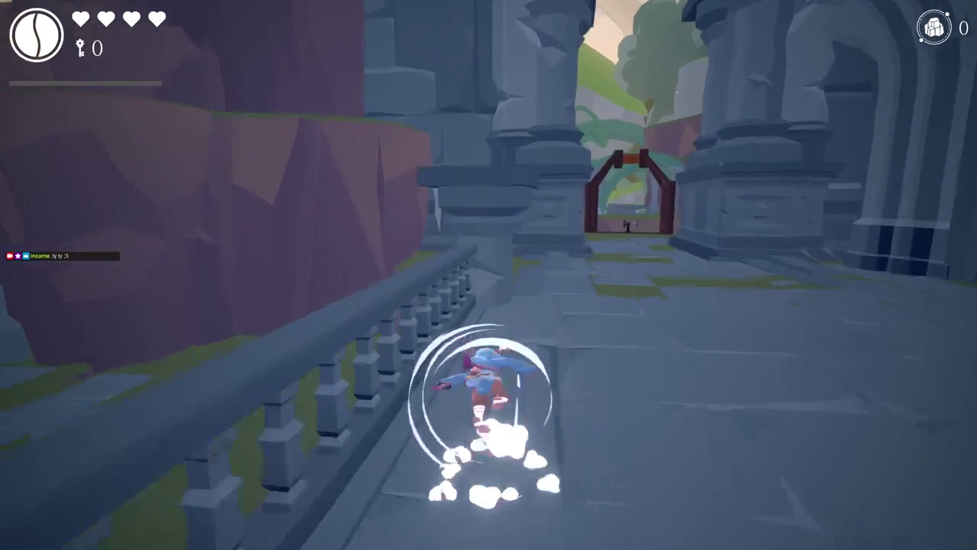
key("a")
key("shift")
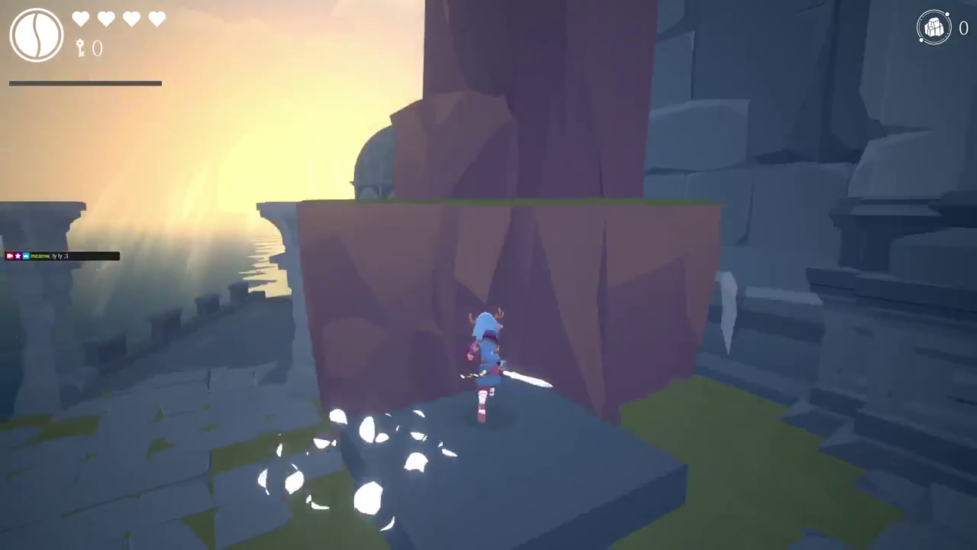
key("w")
key("shift")
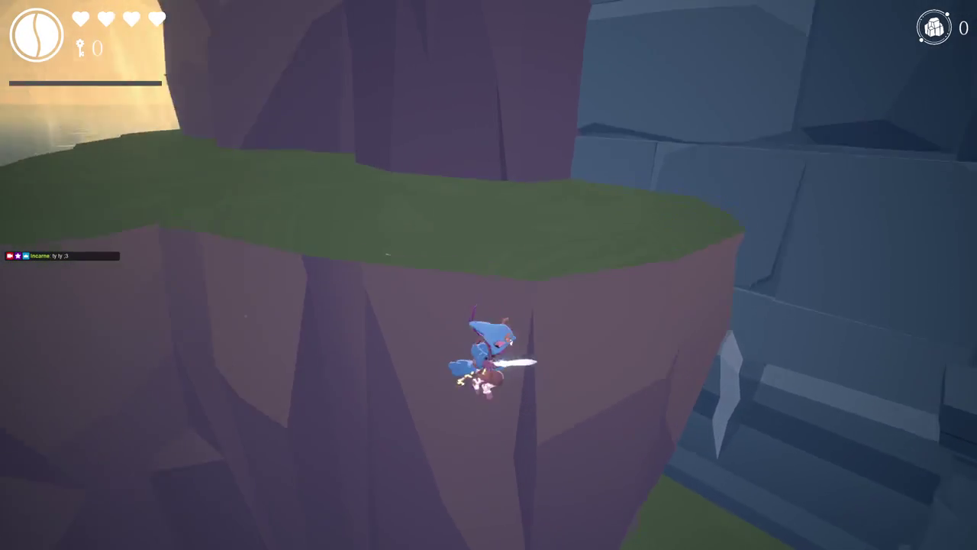
key("w")
key("shift")
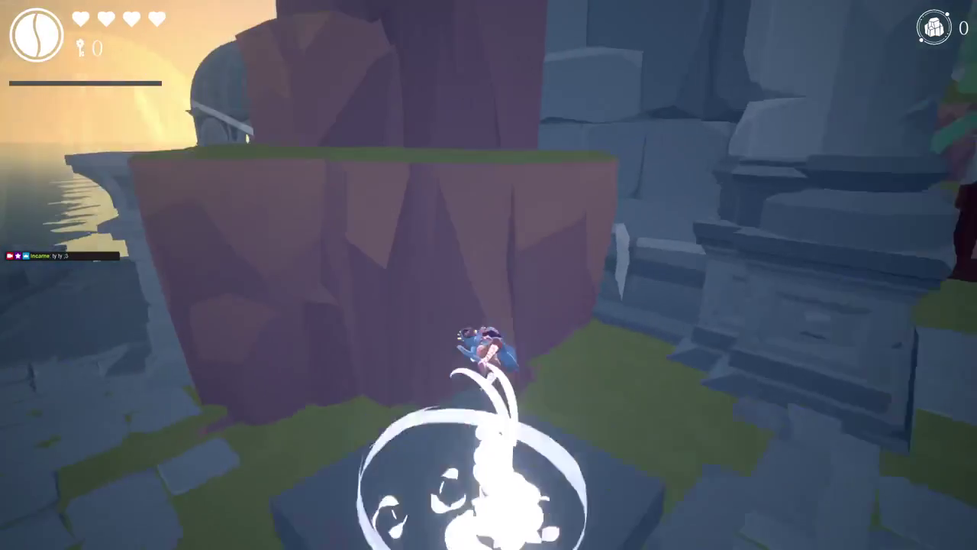
Step: Spin-dash along the grassy ridge, leap off with a midair slash, and climb the rock wall
key("w")
key("shift")
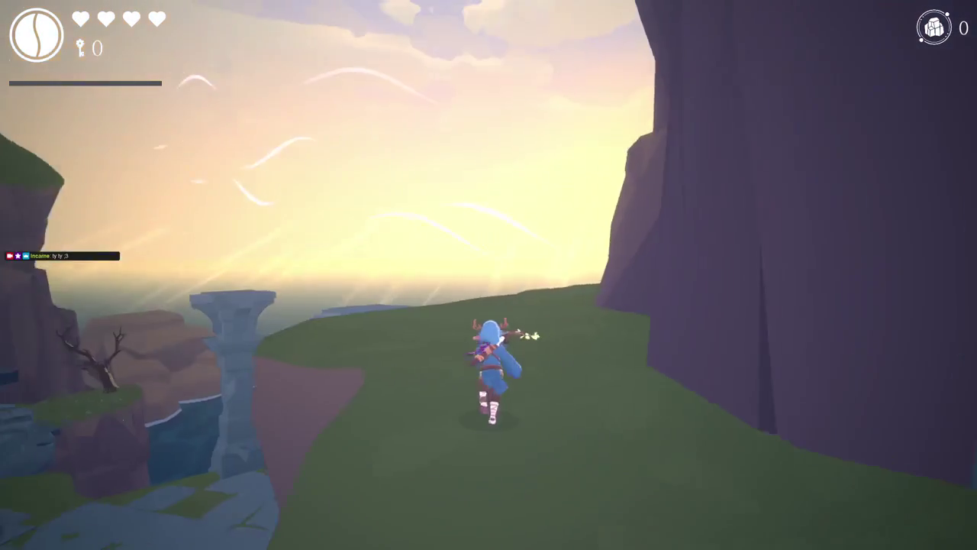
key("shift")
key("w")
key("w")
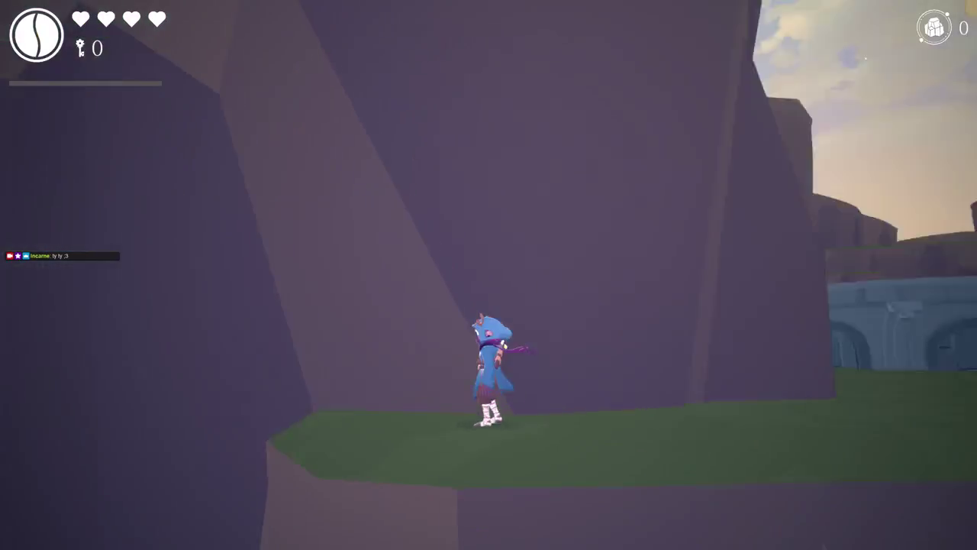
key("space")
key("shift")
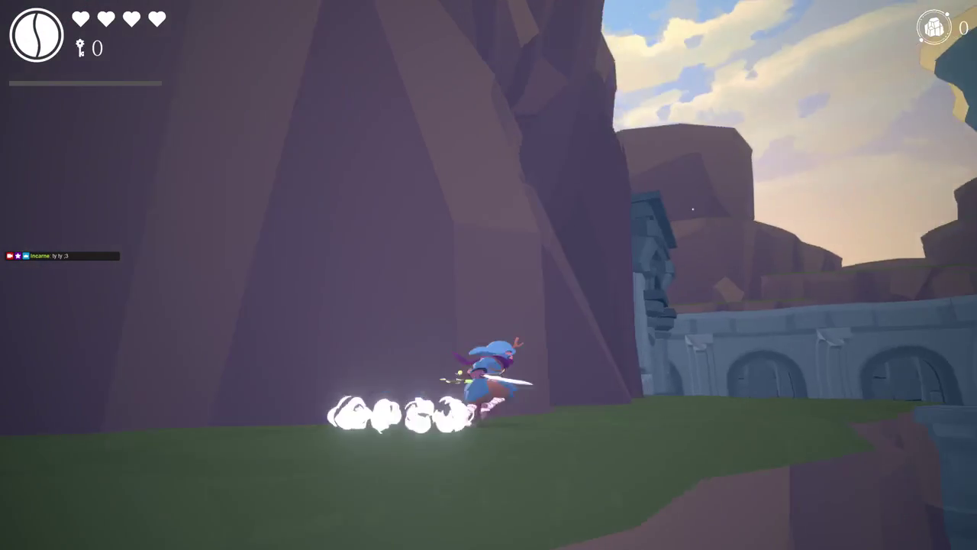
key("space")
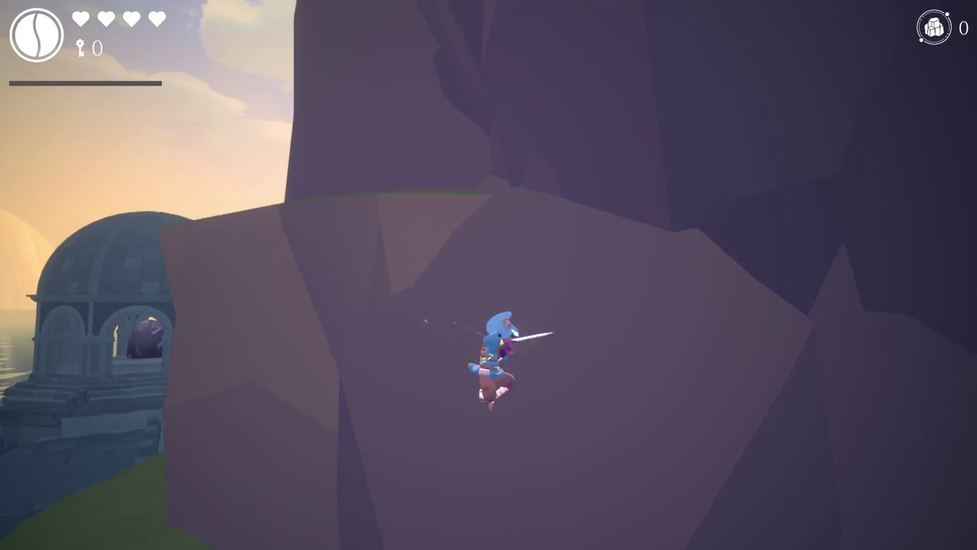
key("w")
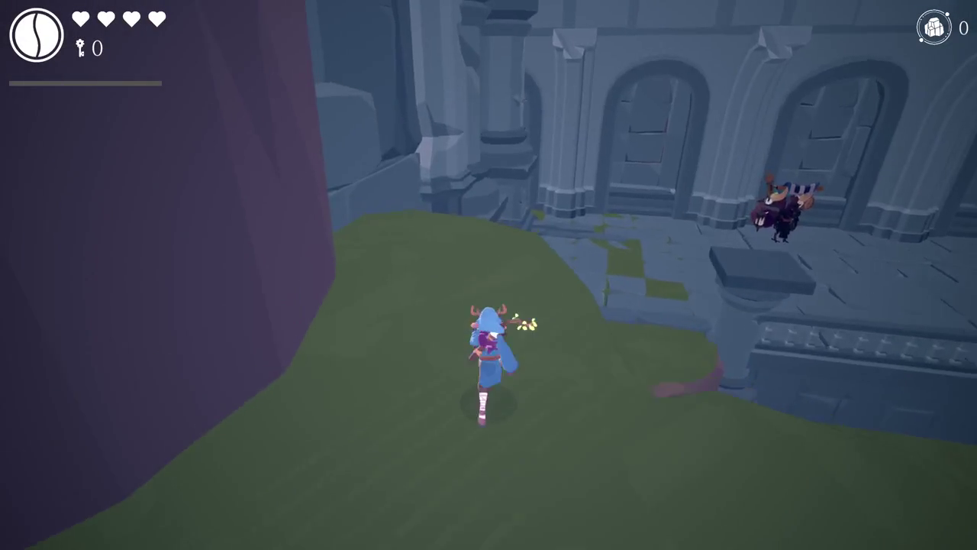
Step: Jump across the stone pillars by the sea onto the temple ledge
key("d")
key("w")
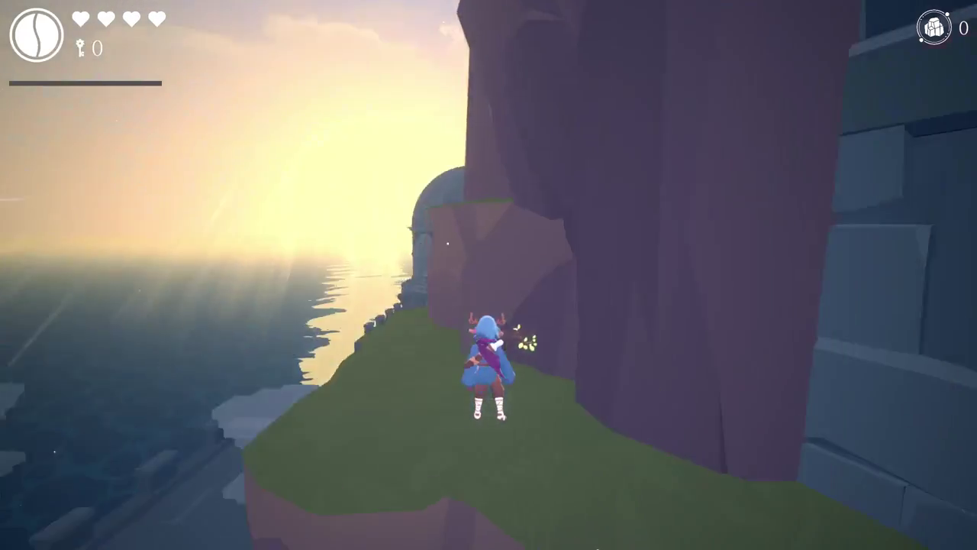
key("space")
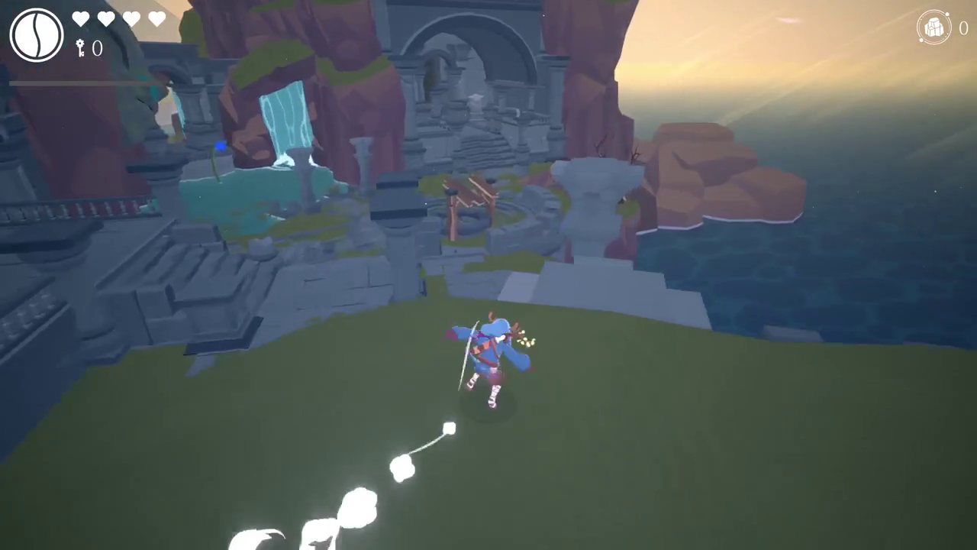
key("a")
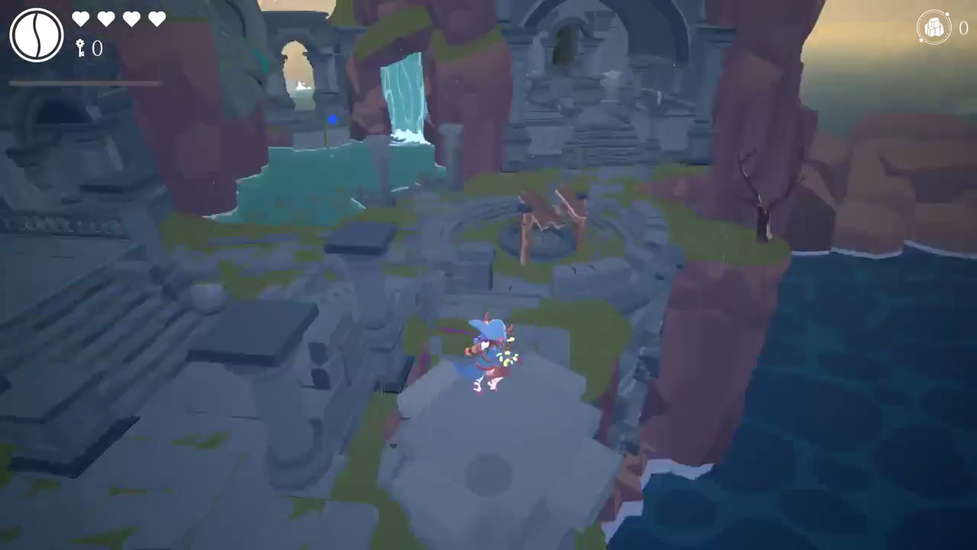
key("space")
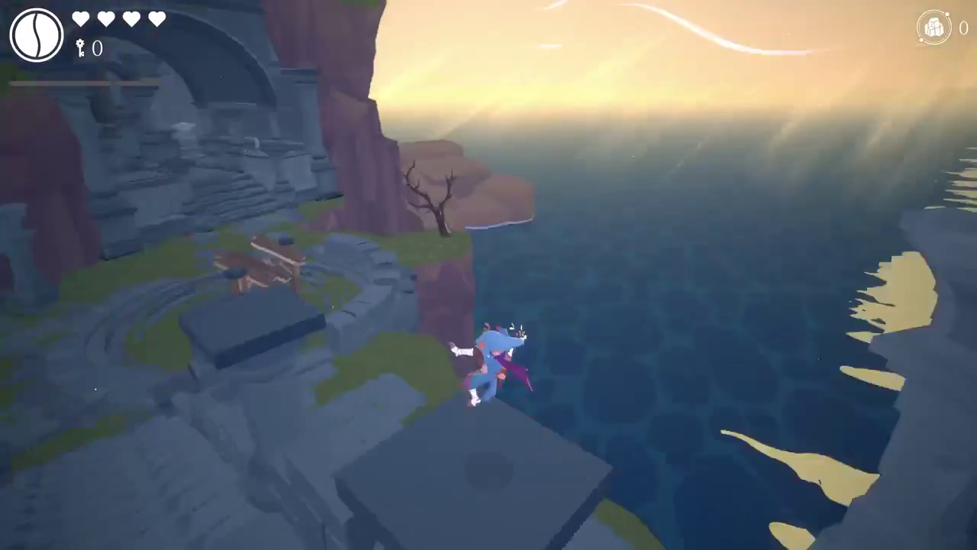
key("space")
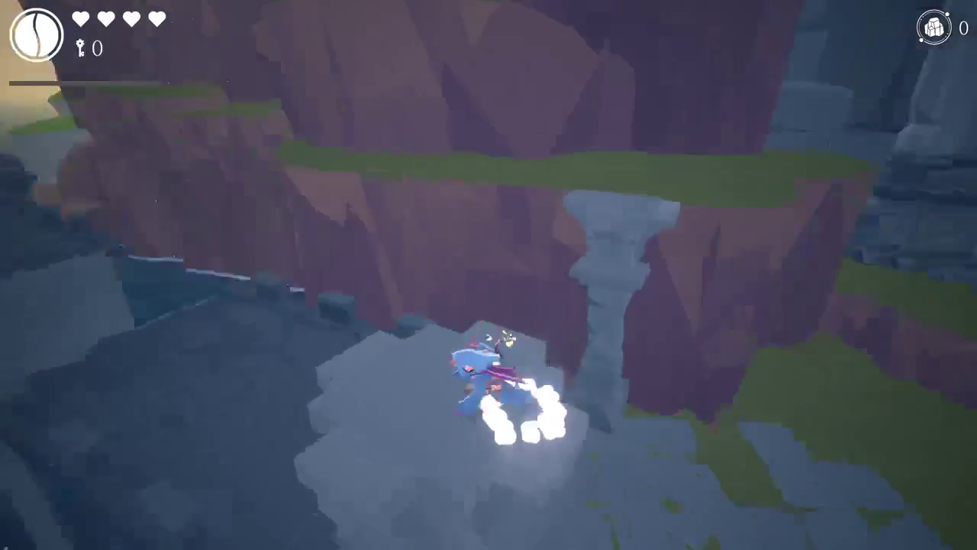
key("space")
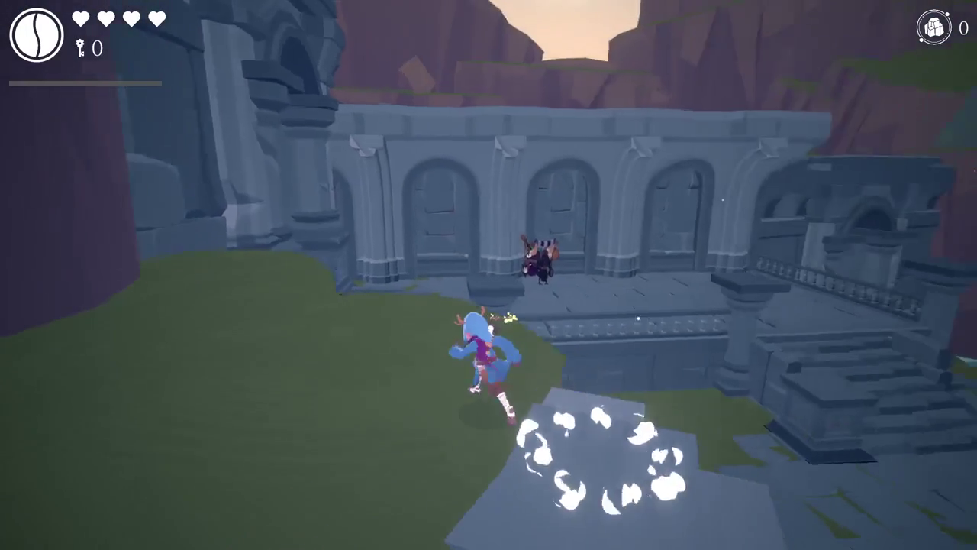
Step: Run across the temple floor, down the steps past the archway, and into the pool
key("w")
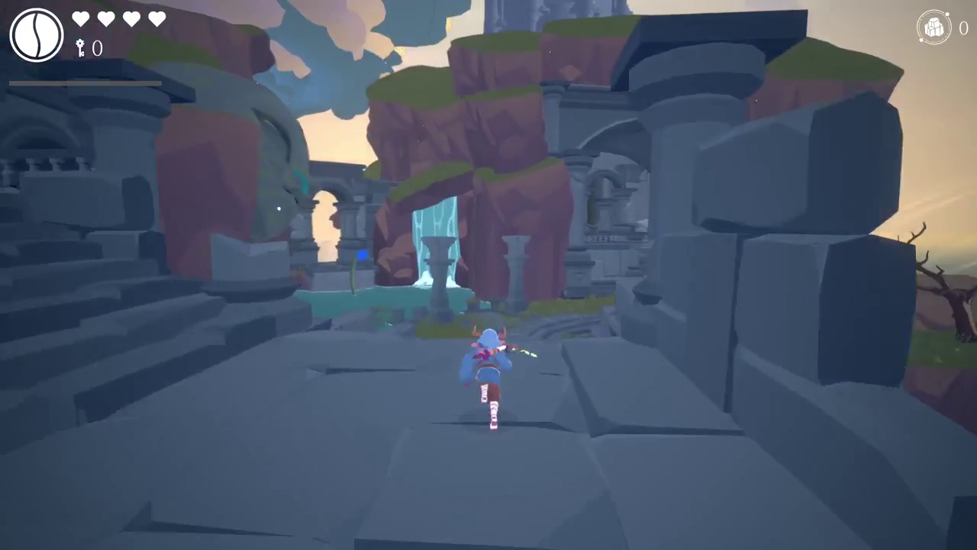
key("w")
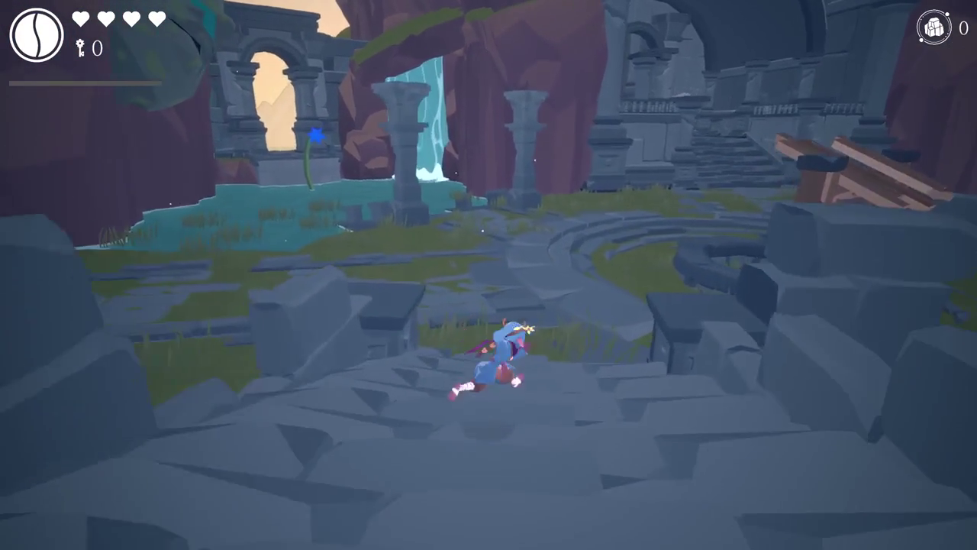
key("a")
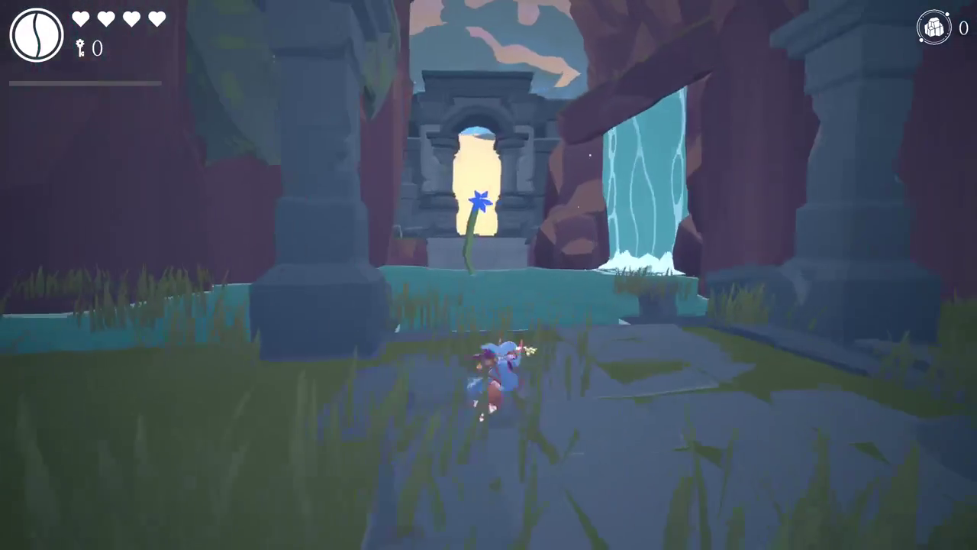
key("w")
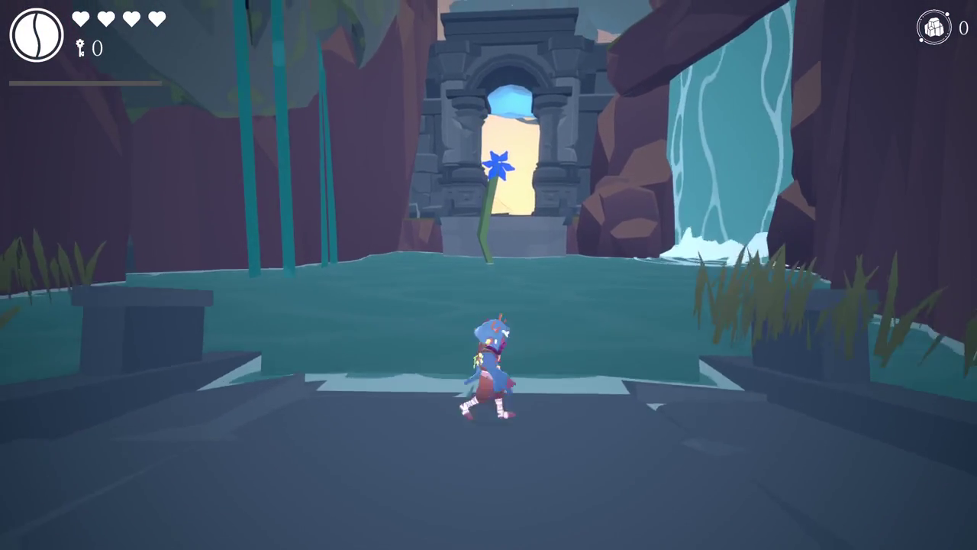
key("w")
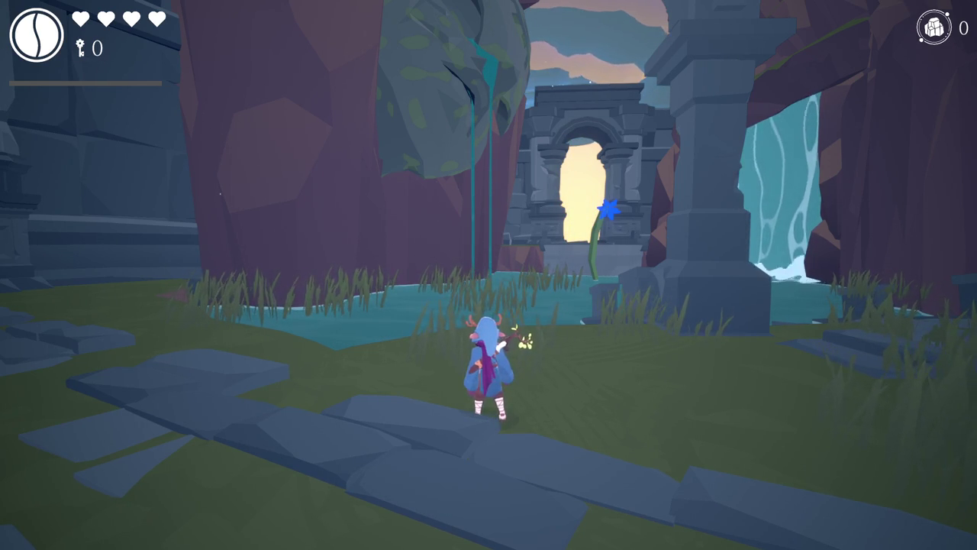
Step: Run left through the ruins and jump to the stone pillar by the cliff
key("a")
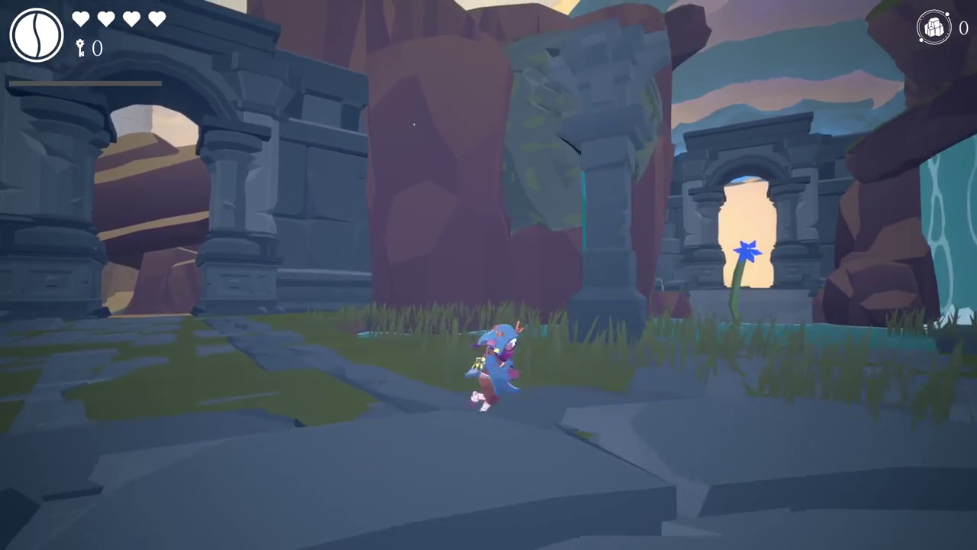
key("a")
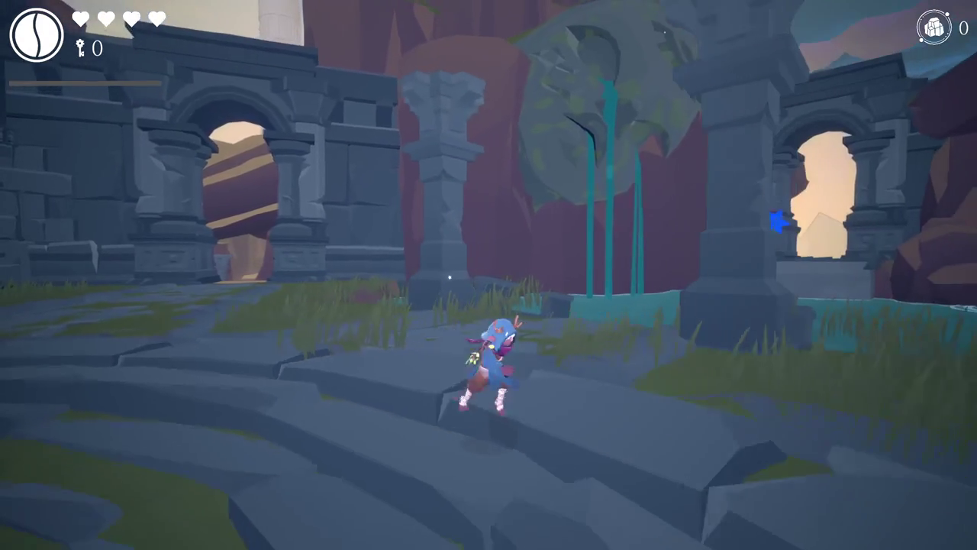
key("a")
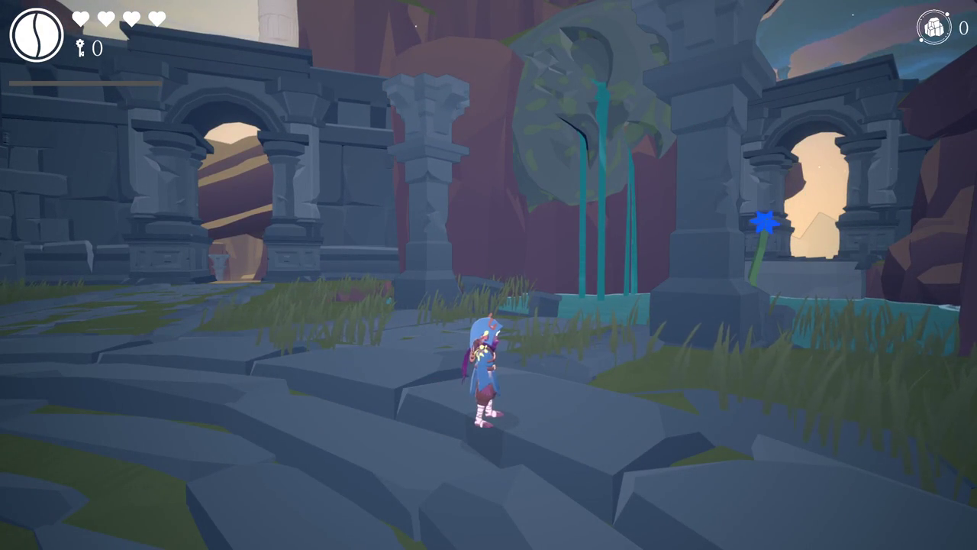
key("w")
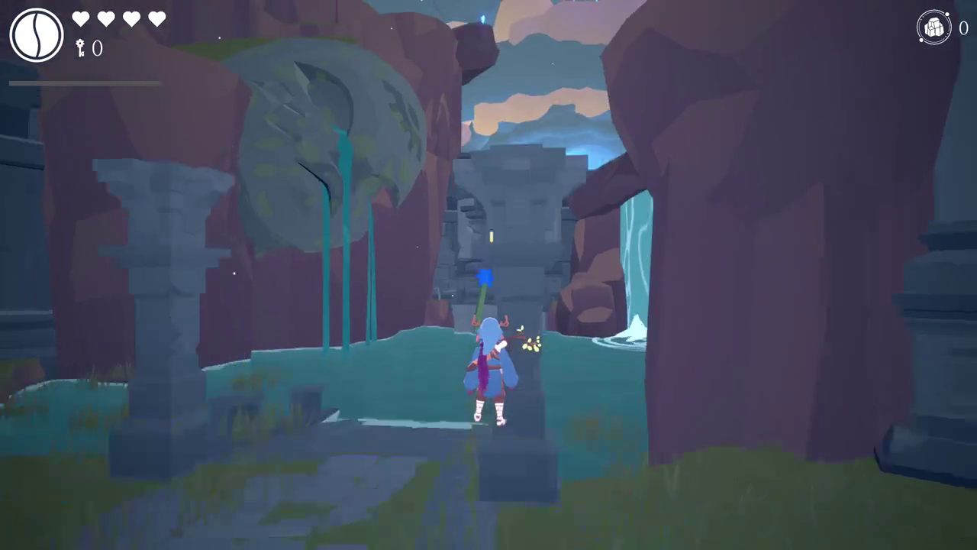
key("space")
key("w")
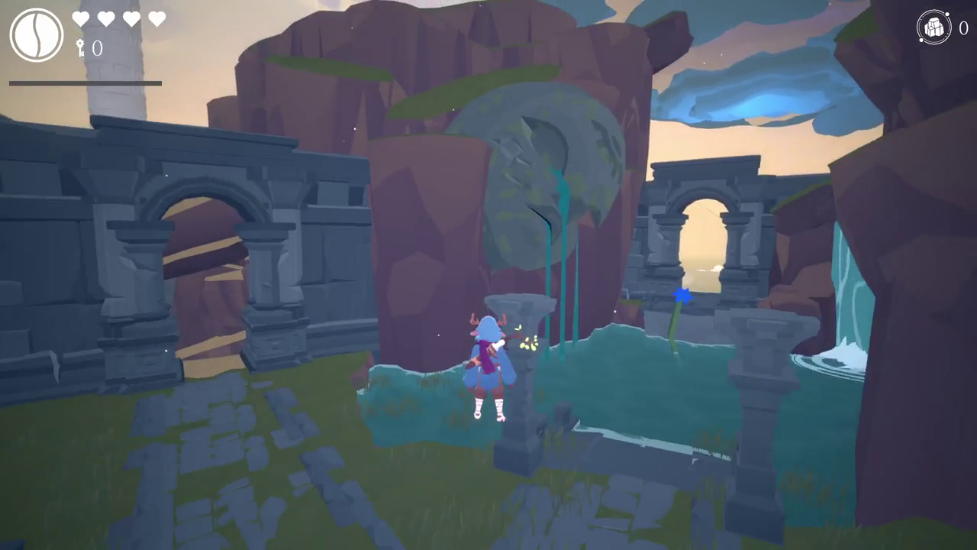
Step: Step back onto the courtyard stairs, pause the game, and minimize Unity to return to Blender
key("s")
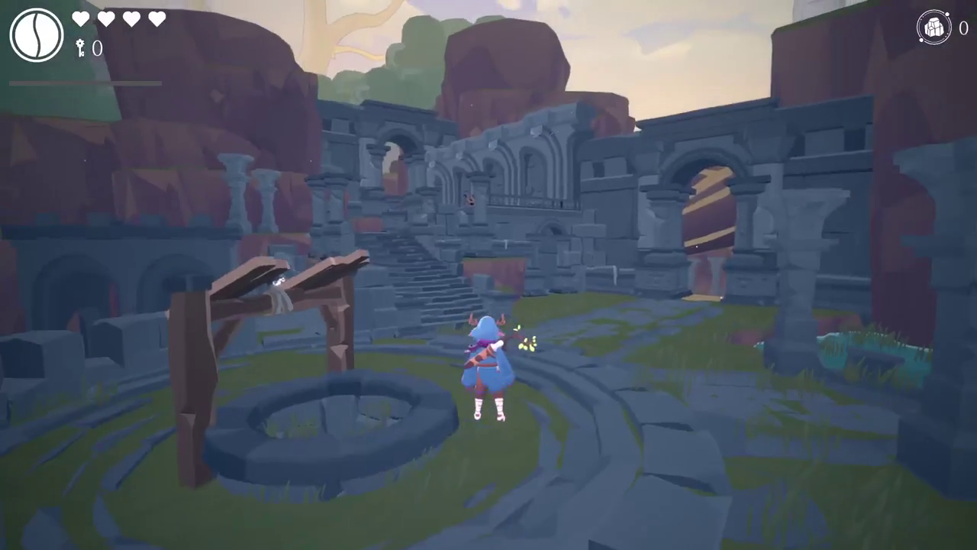
key("s")
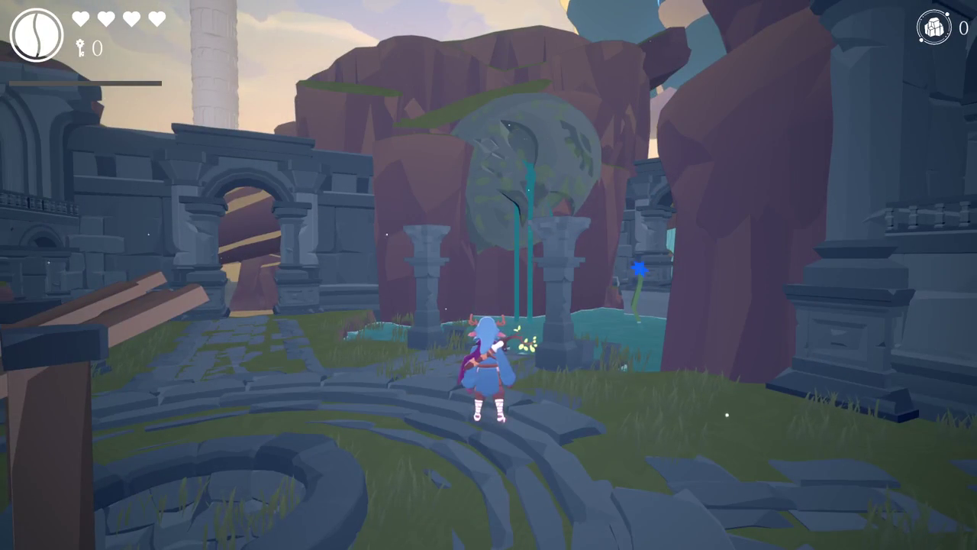
key("Escape")
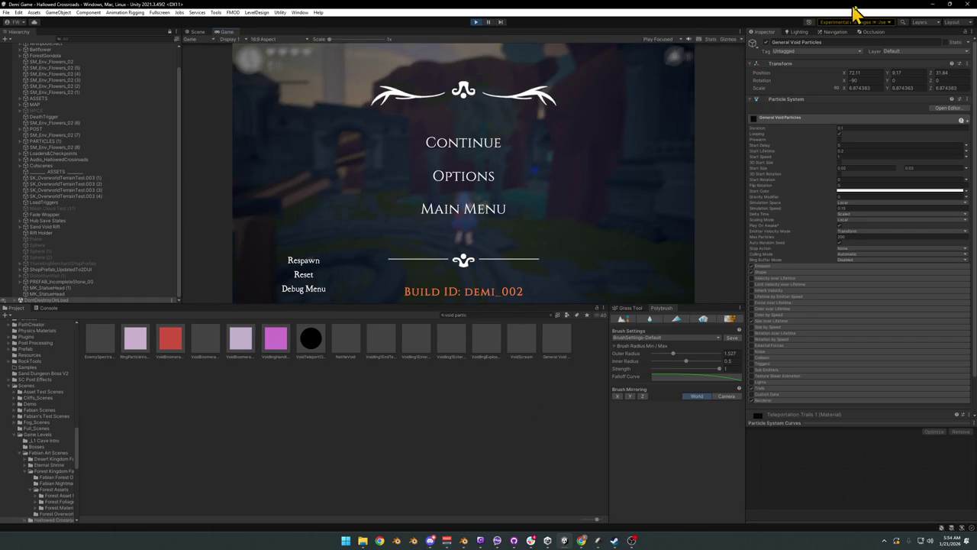
left_click(933, 4)
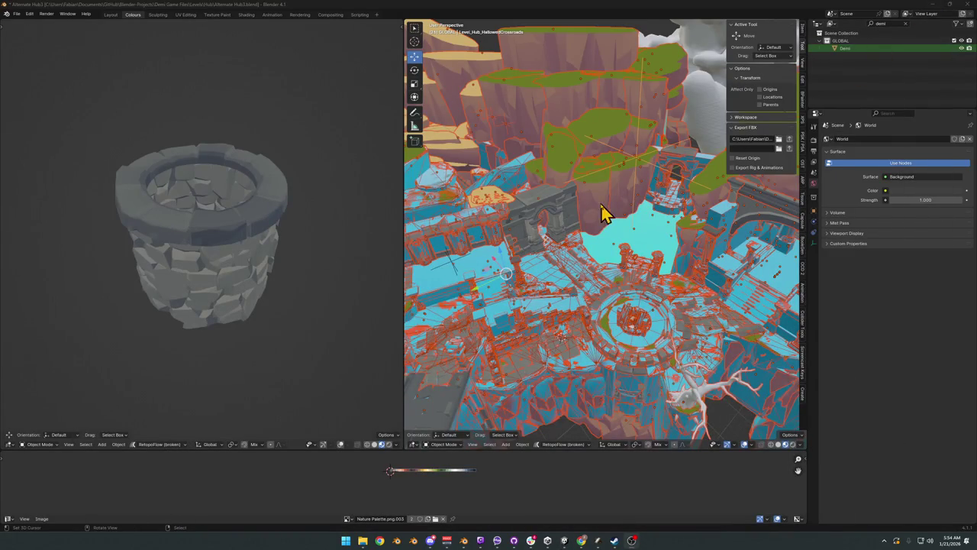
Step: On hub terrain.001's Hub Terrain slot, slide the linked cliff column's UVs along X onto grey stone
left_click(609, 215)
scroll(619, 222, "up", 6)
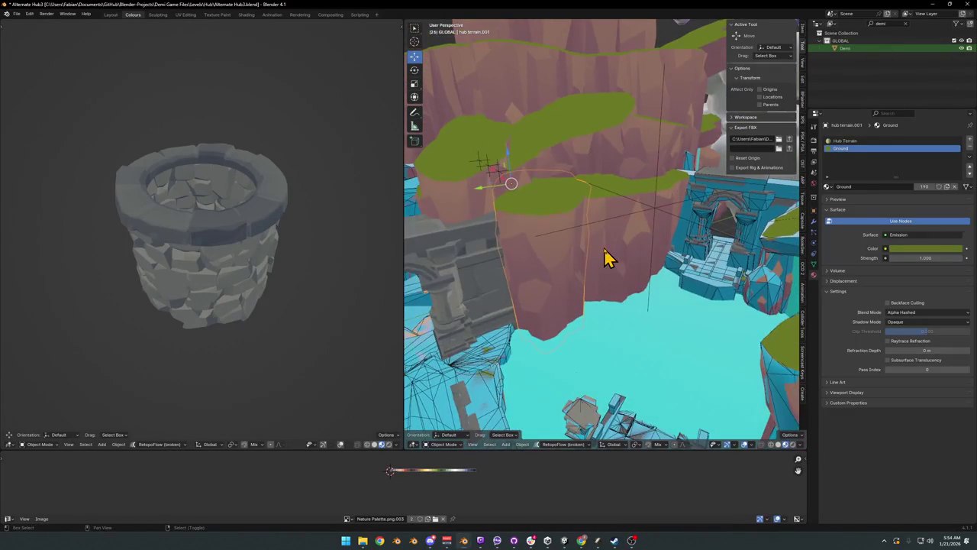
left_click(845, 141)
scroll(581, 278, "up", 3)
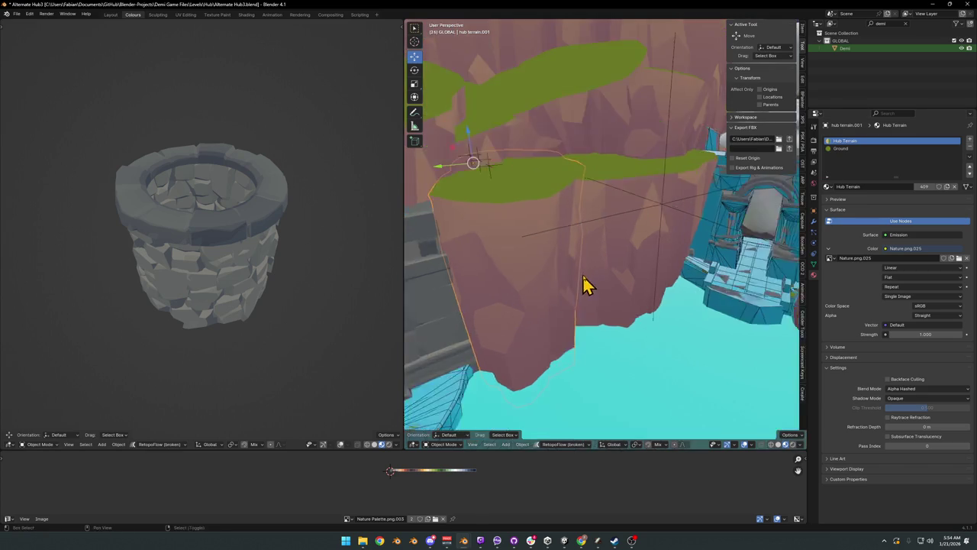
key("Tab")
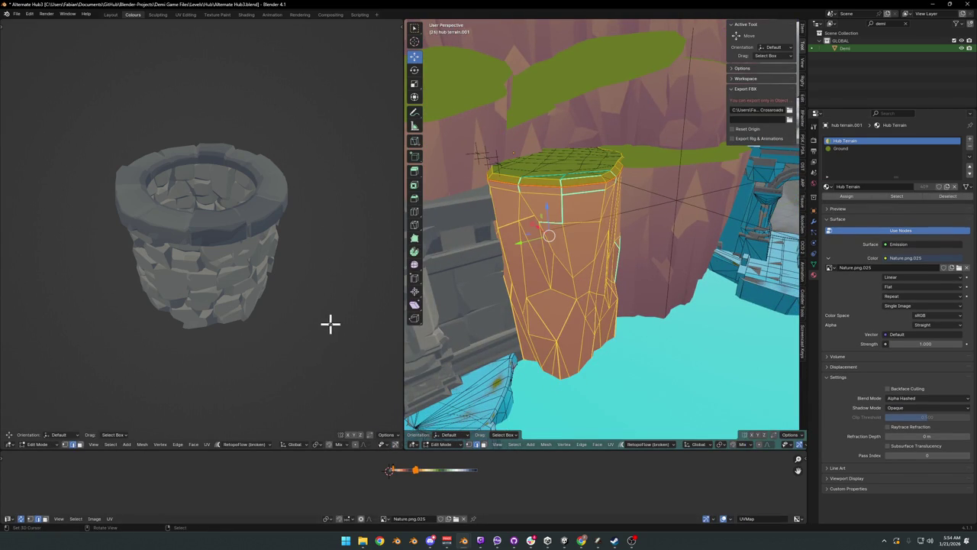
key("KP_Divide")
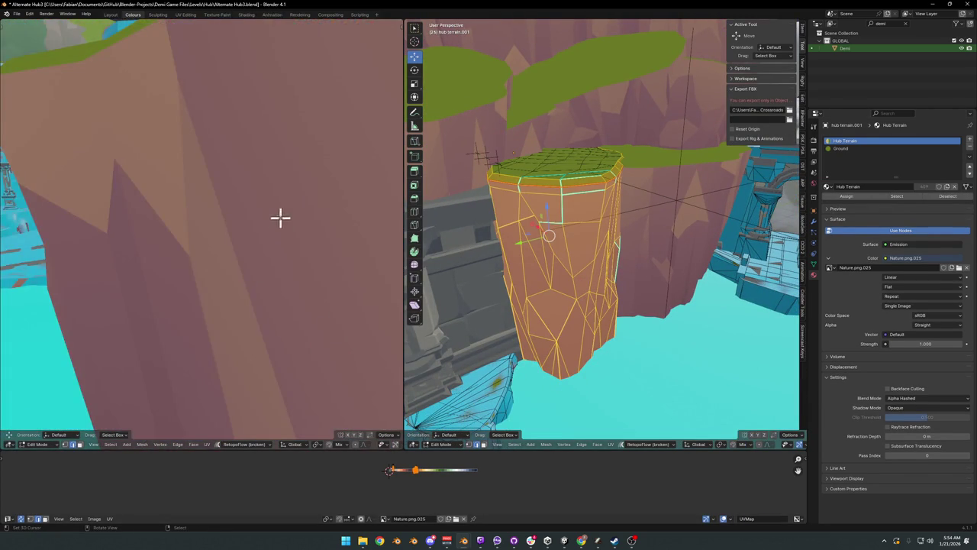
scroll(281, 218, "down", 6)
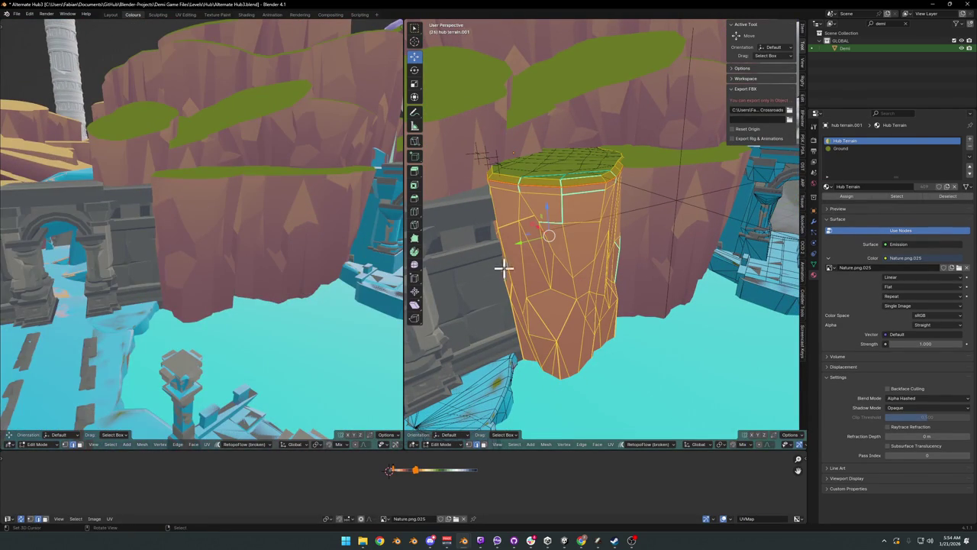
key("alt+a")
key("l")
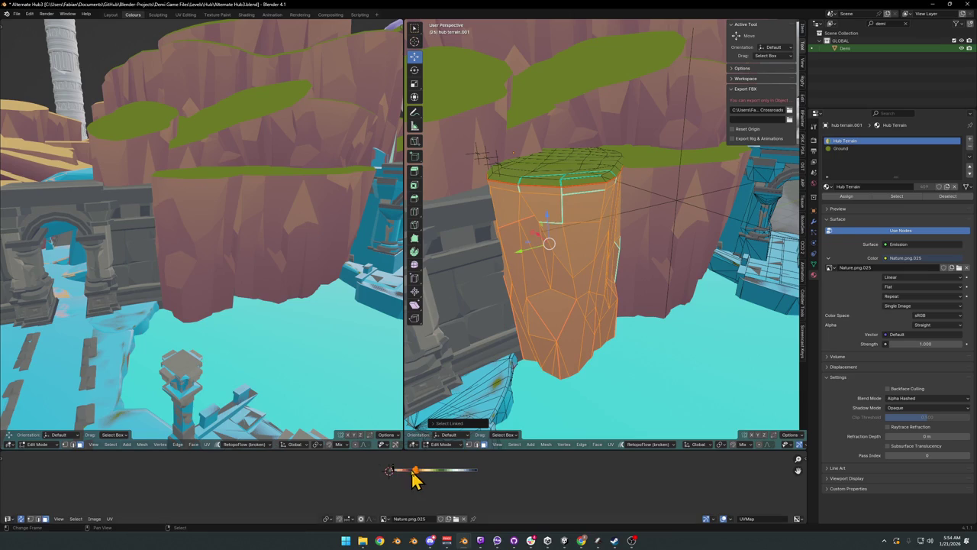
key("g")
key("x")
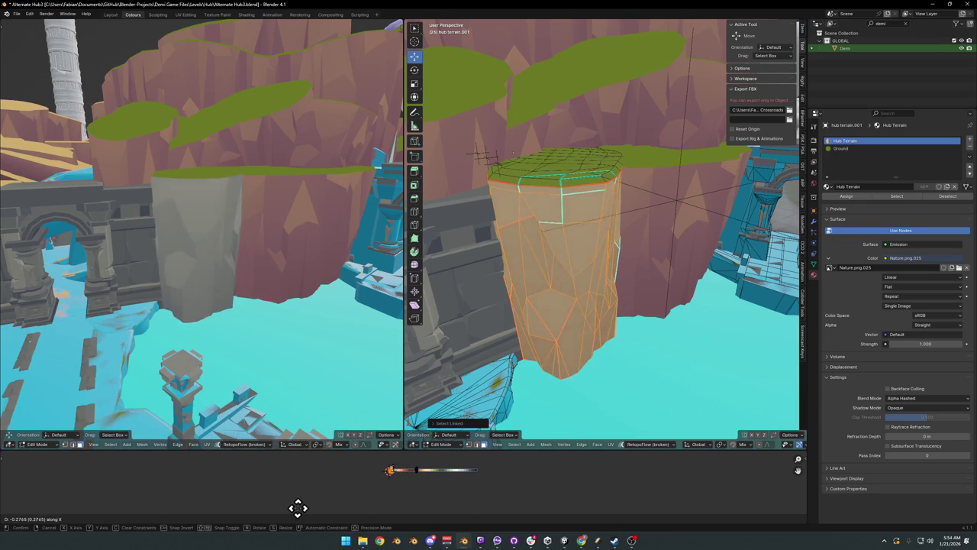
left_click(286, 505)
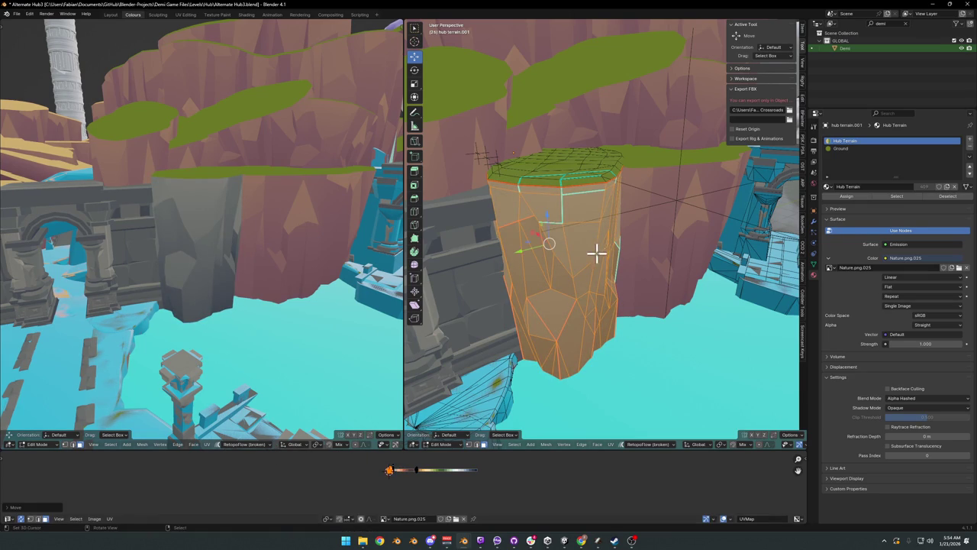
key("Tab")
Step: Copy the edited cliff's UV maps onto the neighbouring cliff piece via Quick Favorites
left_click(644, 266)
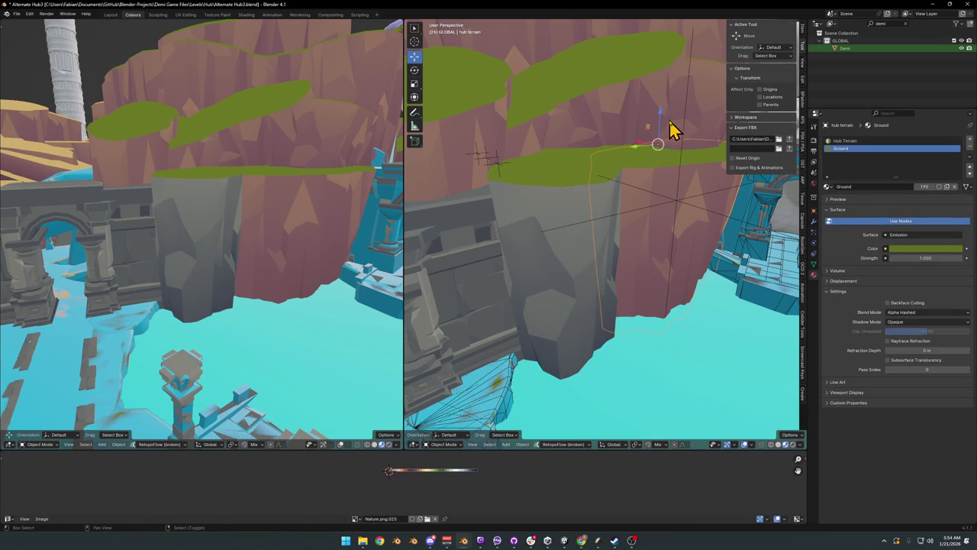
mouse_move(497, 145)
left_mouse_down()
mouse_move(558, 207)
mouse_move(539, 201)
mouse_move(541, 221)
mouse_move(565, 218)
mouse_move(568, 247)
left_mouse_up()
left_click(589, 262)
scroll(588, 262, "up", 3)
key("q")
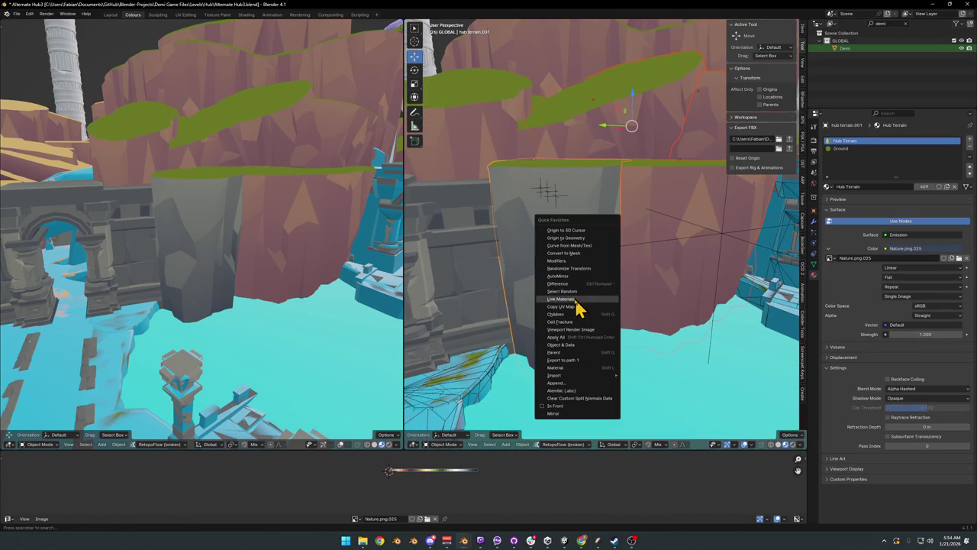
left_click(569, 308)
mouse_move(621, 236)
left_mouse_down()
mouse_move(593, 274)
mouse_move(573, 275)
mouse_move(604, 260)
left_mouse_up()
left_click_drag(574, 206, 628, 229)
left_click_drag(306, 207, 384, 233)
left_click_drag(539, 247, 695, 192)
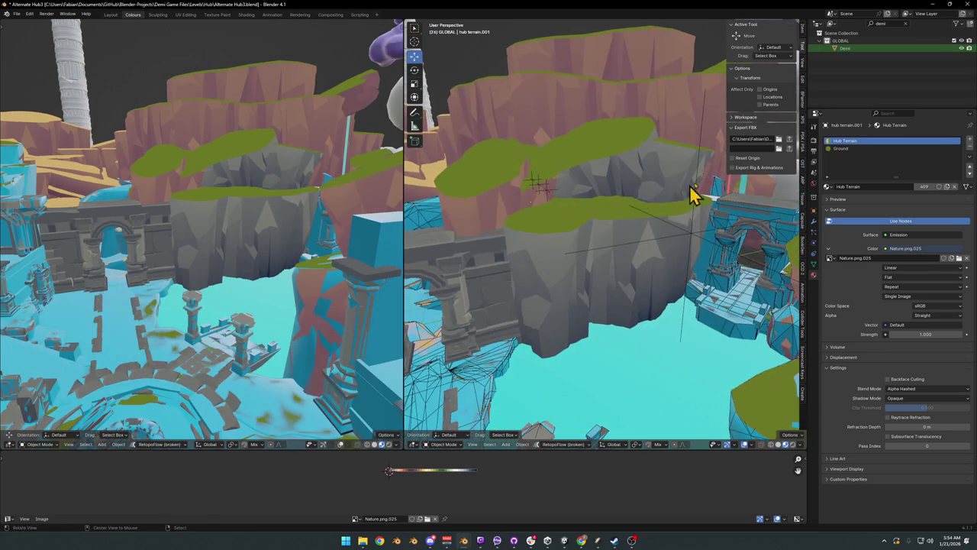
left_click(687, 243)
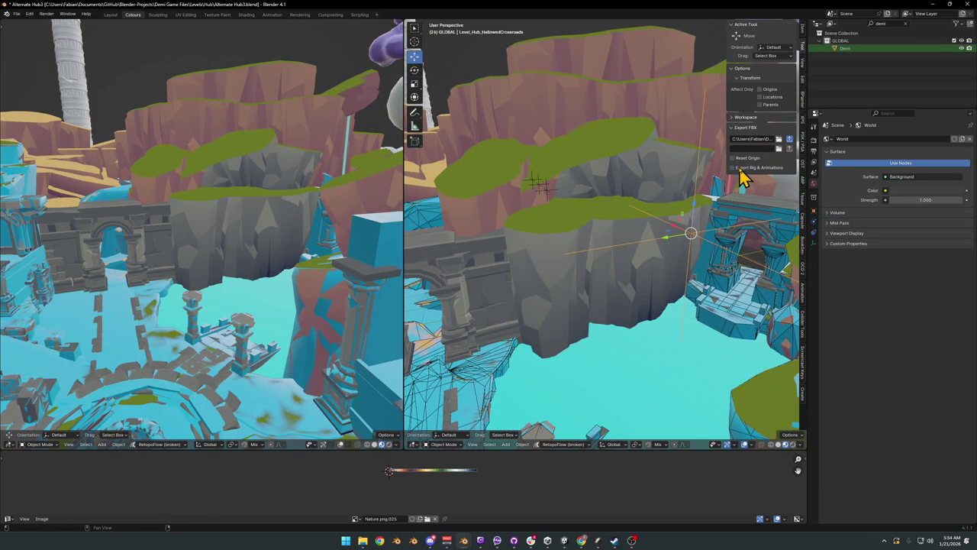
Step: Select all Hallowed Crossroads hub objects with A and bring up File Explorer
key("a")
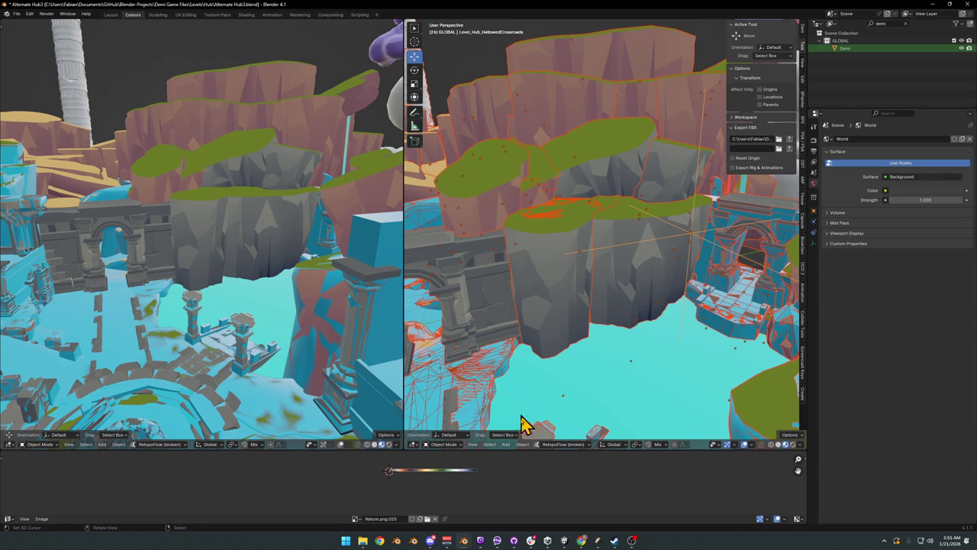
left_click(364, 542)
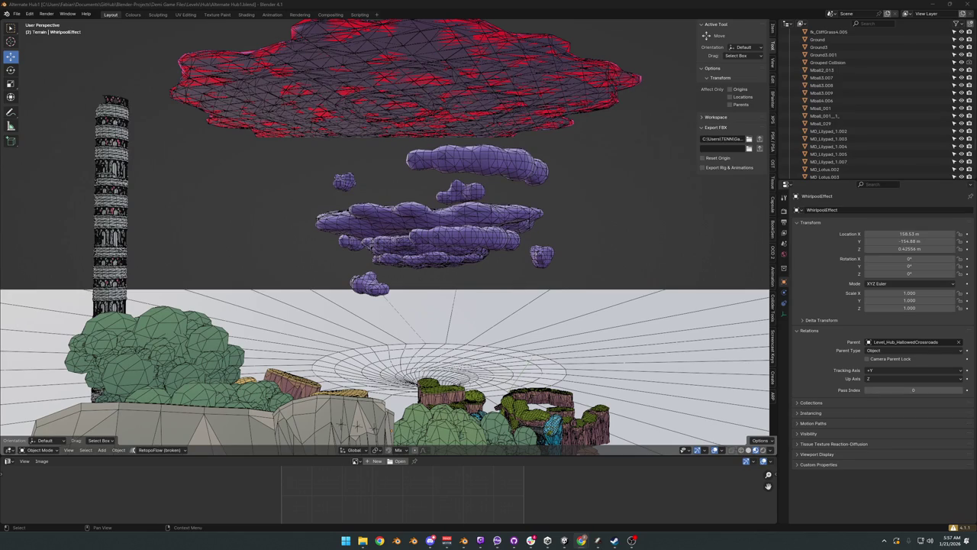
Step: Zoom in on the island and select the colliders near the arch
scroll(463, 349, "up", 5)
mouse_move(454, 314)
left_mouse_down()
mouse_move(447, 371)
mouse_move(488, 273)
mouse_move(437, 258)
left_mouse_up()
scroll(469, 270, "up", 4)
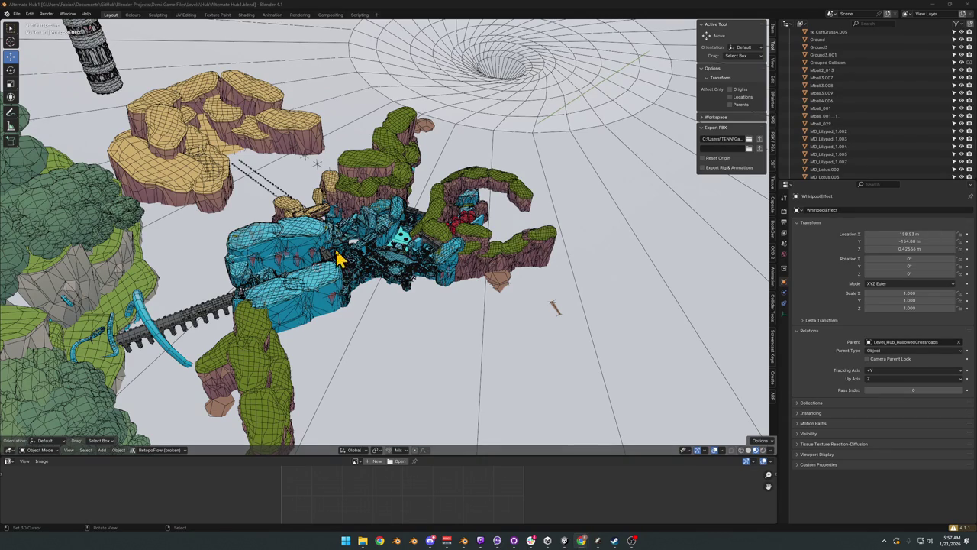
scroll(371, 252, "up", 10)
scroll(428, 279, "up", 6)
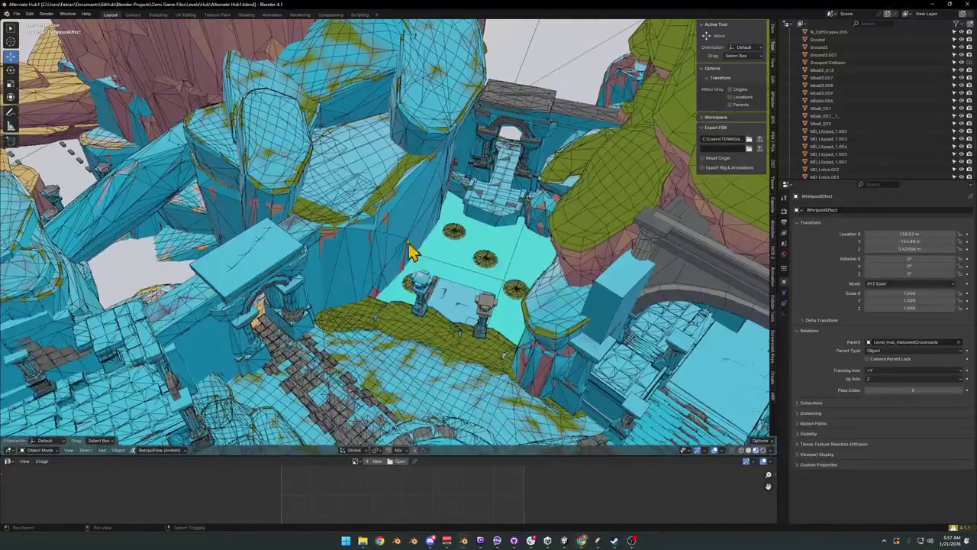
scroll(369, 236, "down", 3)
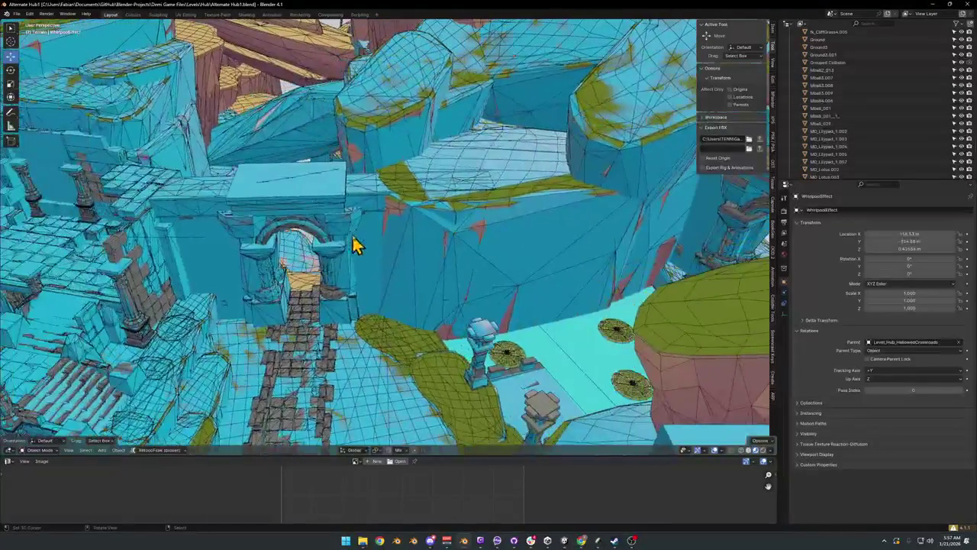
left_click(364, 246)
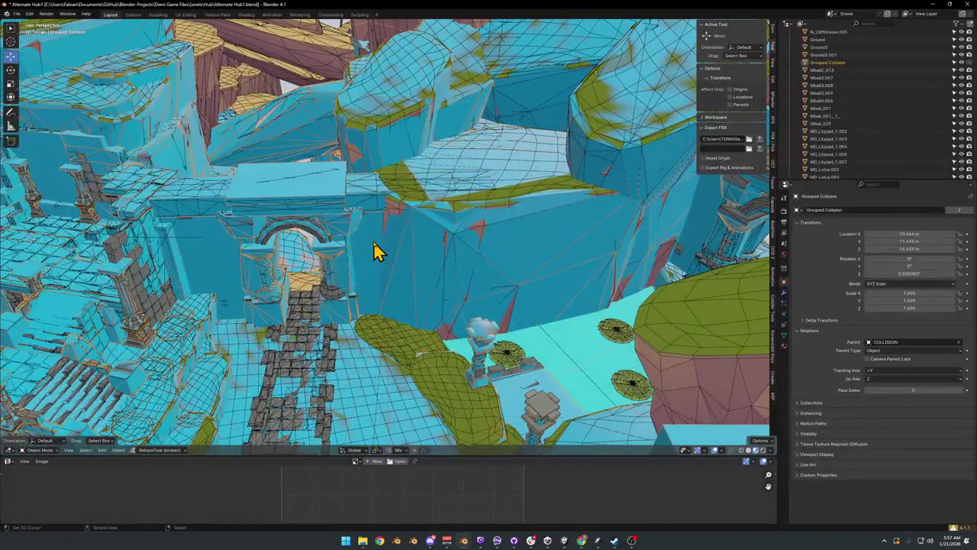
left_click(330, 243)
left_click(329, 245)
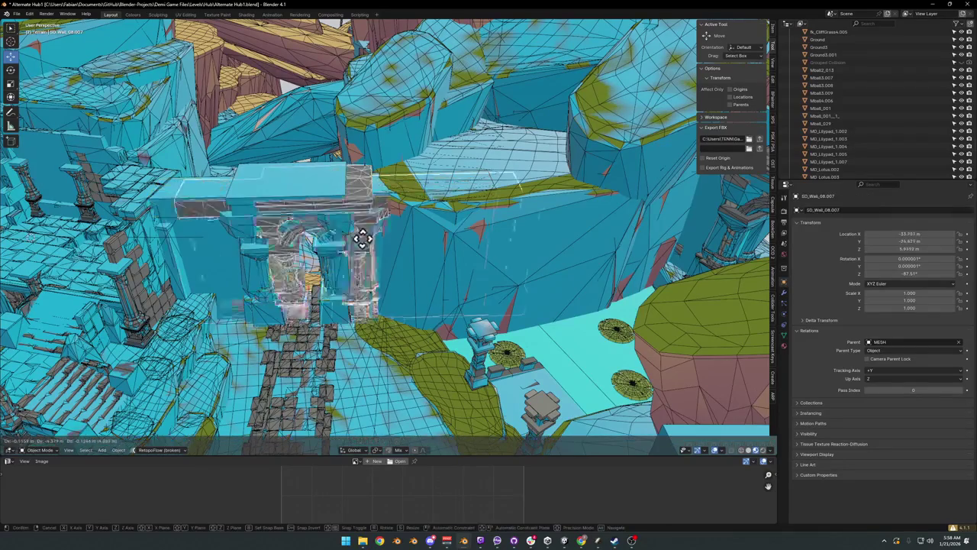
Step: Unparent SD_Wall_08.007 keeping its transform, remove its Nature material slot, and copy it
left_click(408, 168)
key("alt+p")
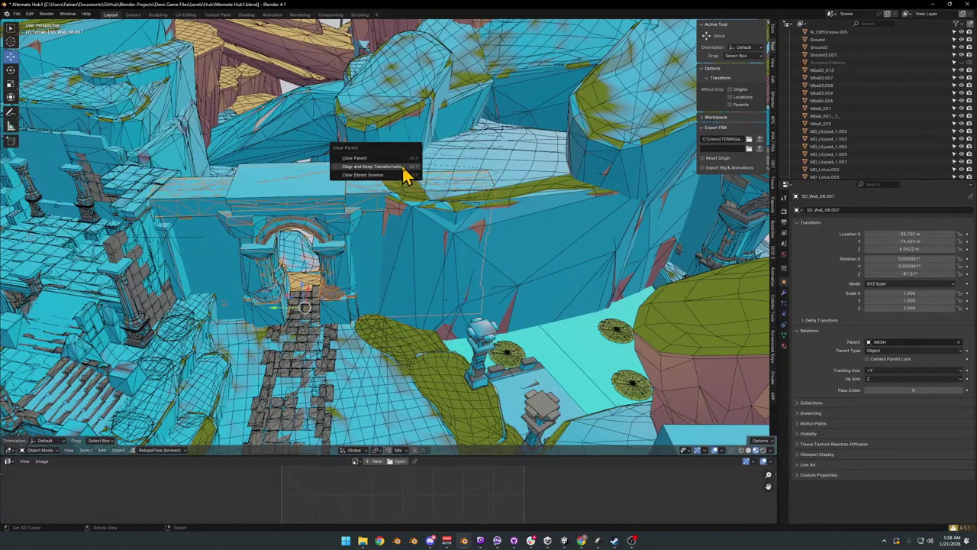
left_click(403, 166)
left_click(784, 346)
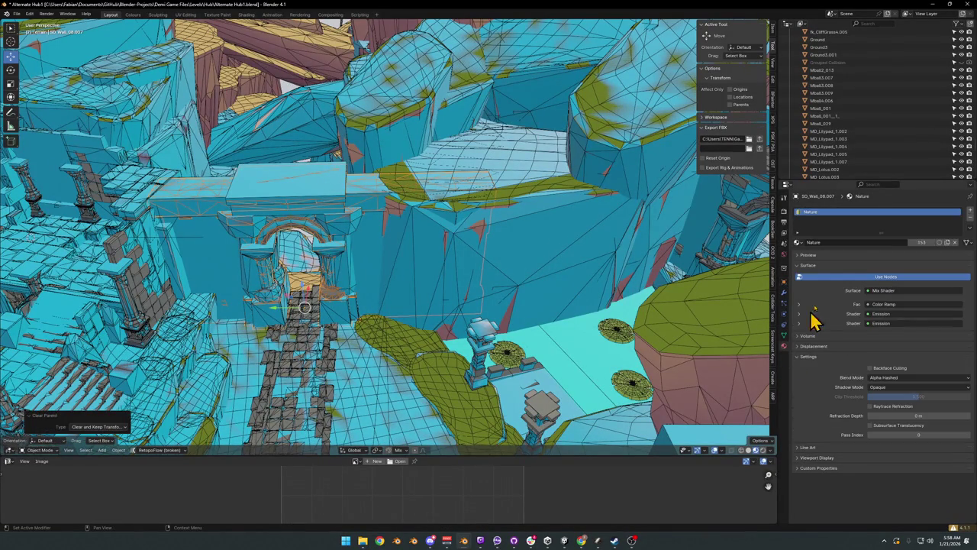
left_click(969, 220)
key("ctrl+c")
key("Escape")
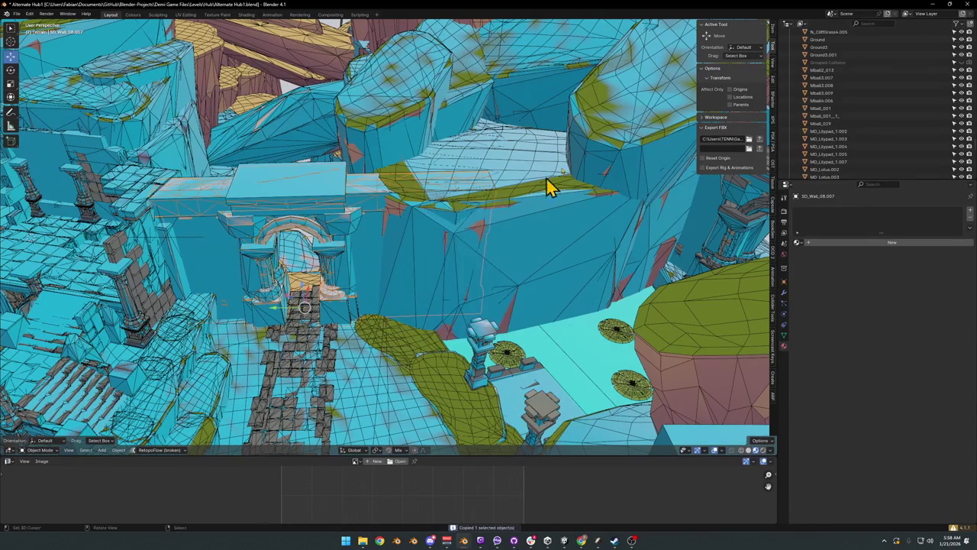
left_click(931, 5)
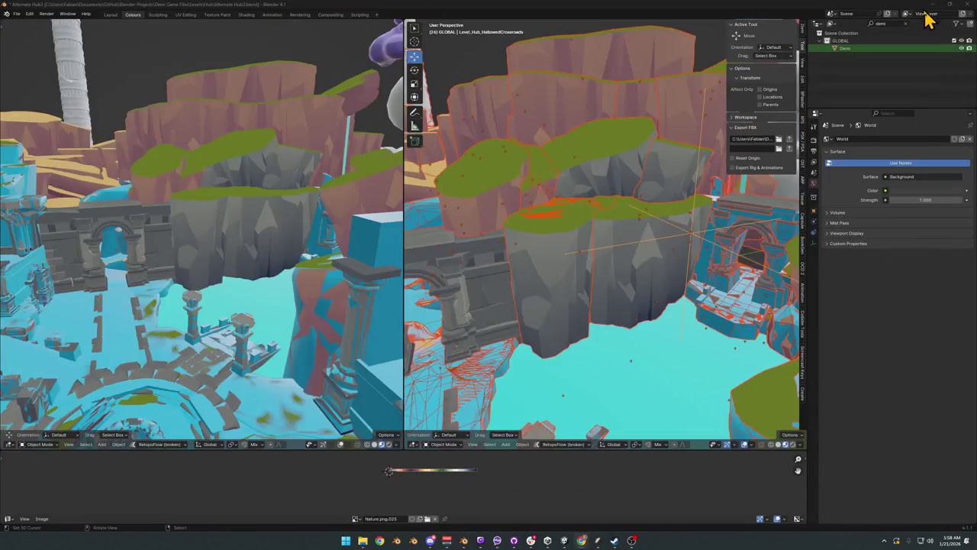
Step: Paste the wall into Hub3 and copy the arch wall's location and rotation onto it
scroll(603, 237, "up", 5)
key("ctrl+v")
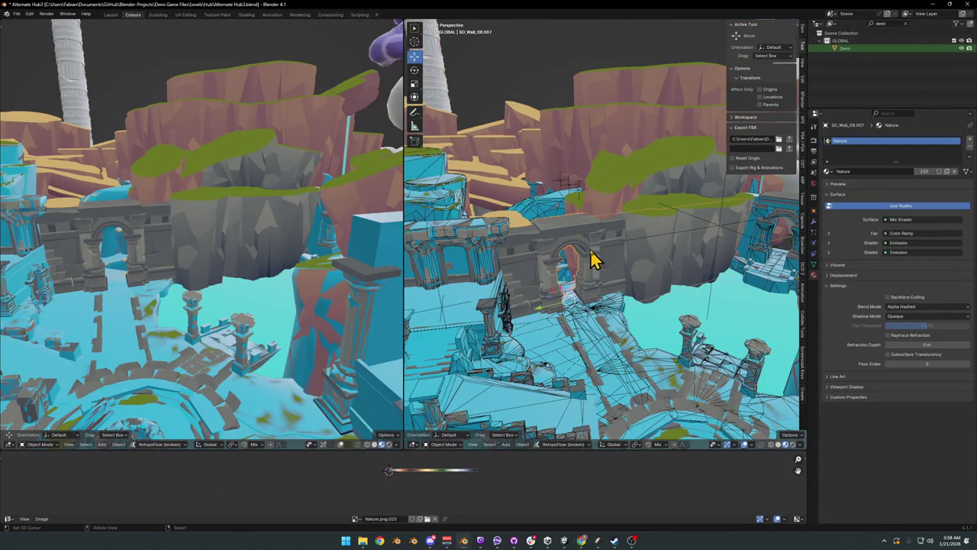
scroll(599, 260, "down", 1)
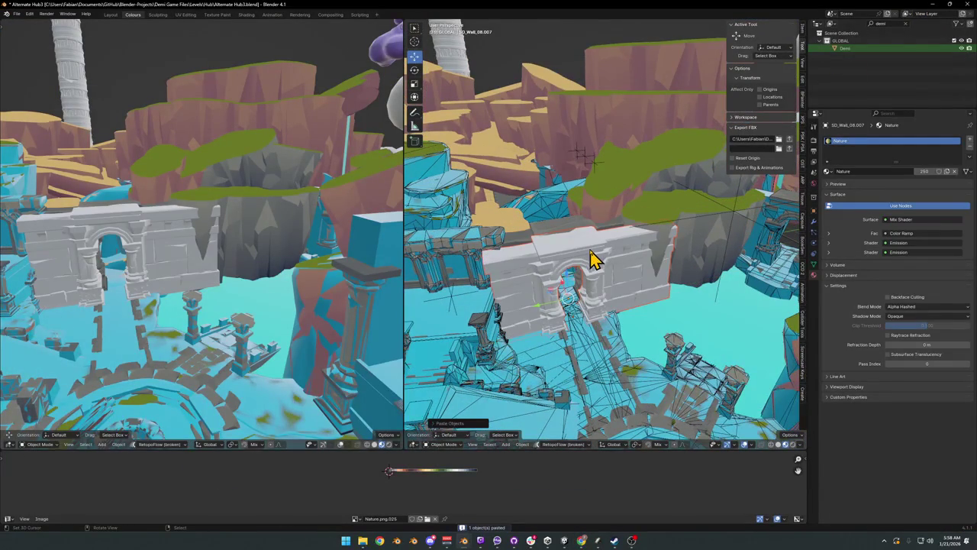
key("KP_2")
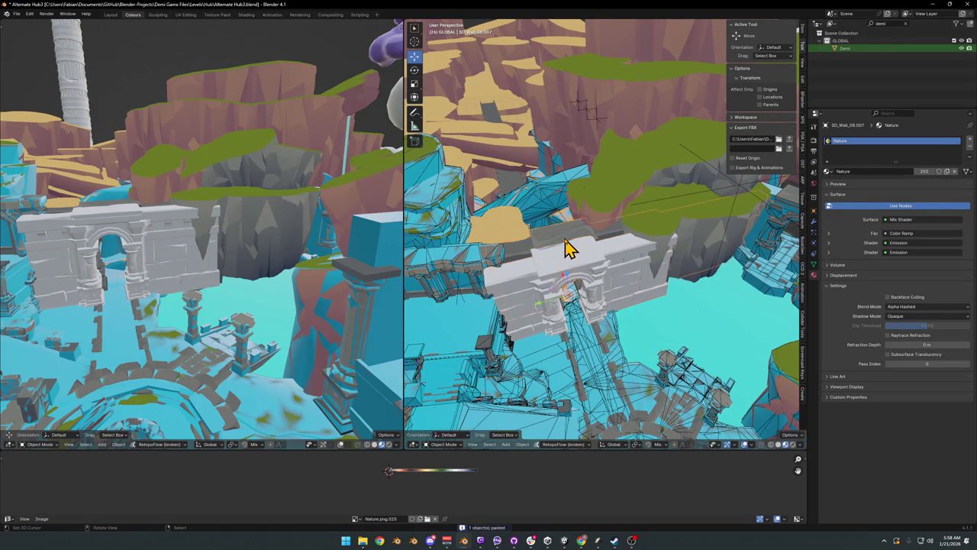
left_click(594, 276, "shift")
left_click(586, 247, "shift")
key("ctrl+c")
left_click(584, 244)
key("ctrl+c")
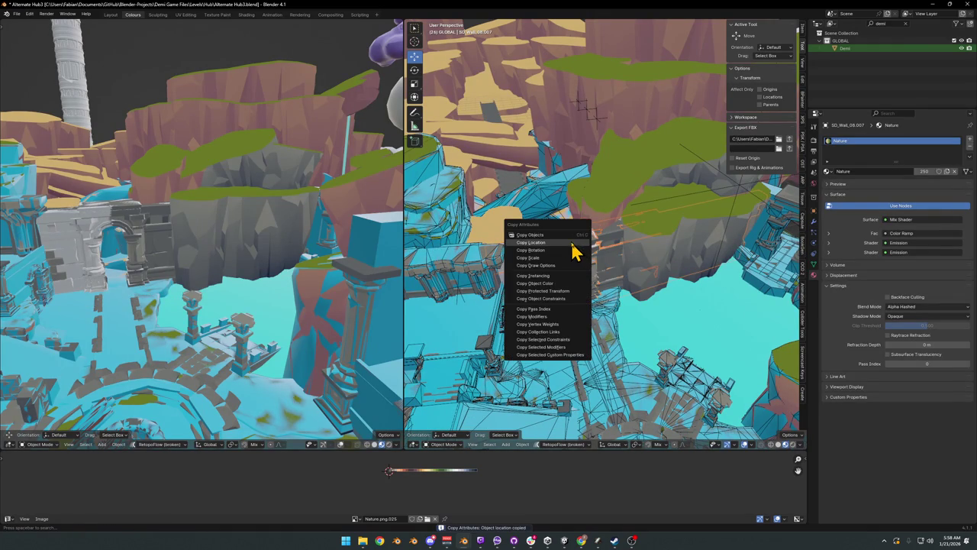
left_click(570, 259)
Step: Cancel a trial vertical move, save Alternate Hub3.blend, then select the arch wall and terrain
scroll(603, 274, "up", 8)
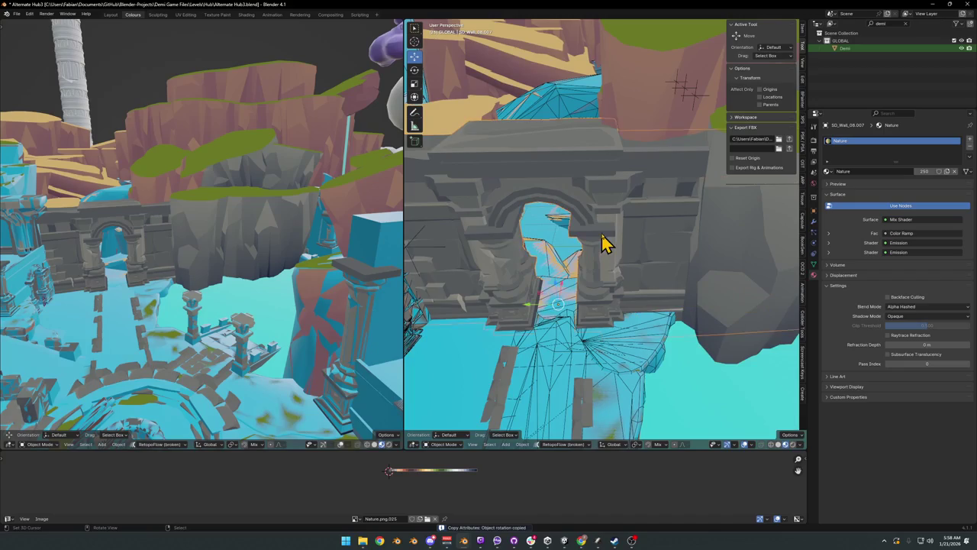
scroll(622, 262, "down", 5)
mouse_move(622, 262)
left_mouse_down()
mouse_move(632, 252)
mouse_move(665, 255)
mouse_move(644, 236)
left_mouse_up()
scroll(643, 236, "down", 4)
key("g")
key("z")
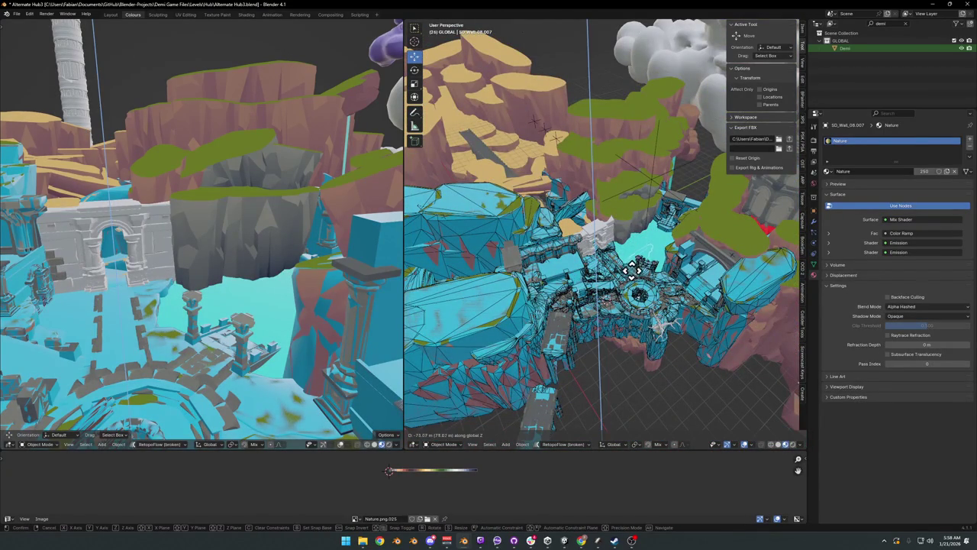
right_click(630, 312)
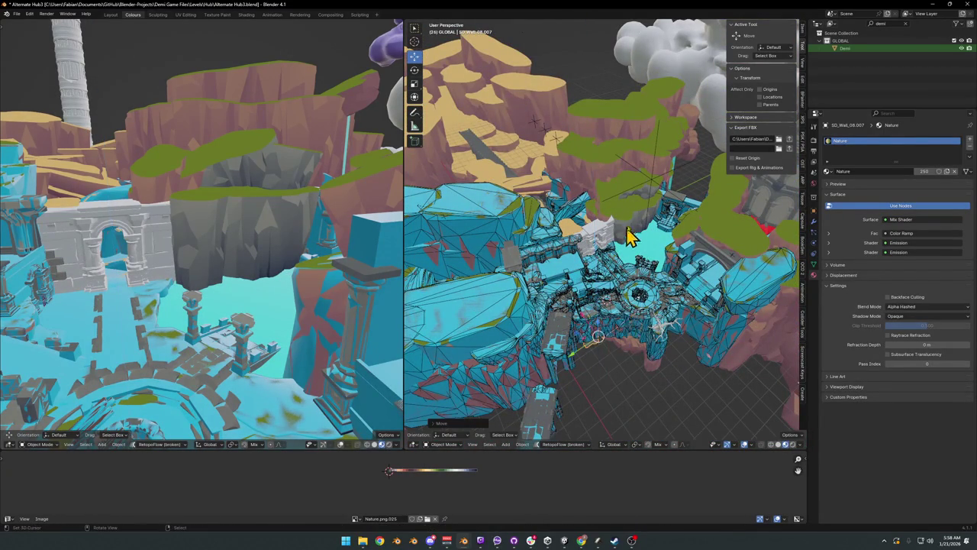
scroll(621, 244, "up", 4)
key("ctrl+s")
left_click(609, 237)
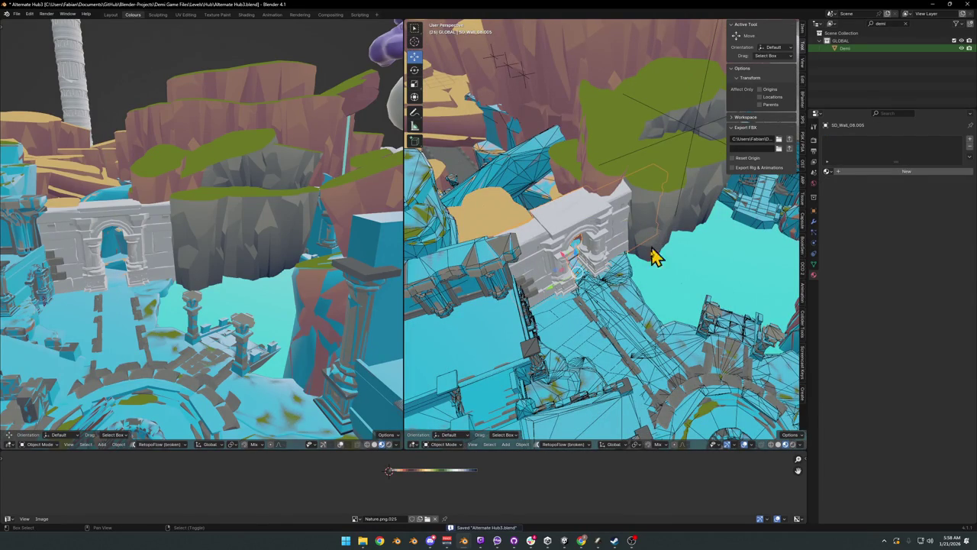
left_click(655, 241)
Step: Link the terrain's materials onto the wall, then move the hub terrain along the horizontal plane
key("q")
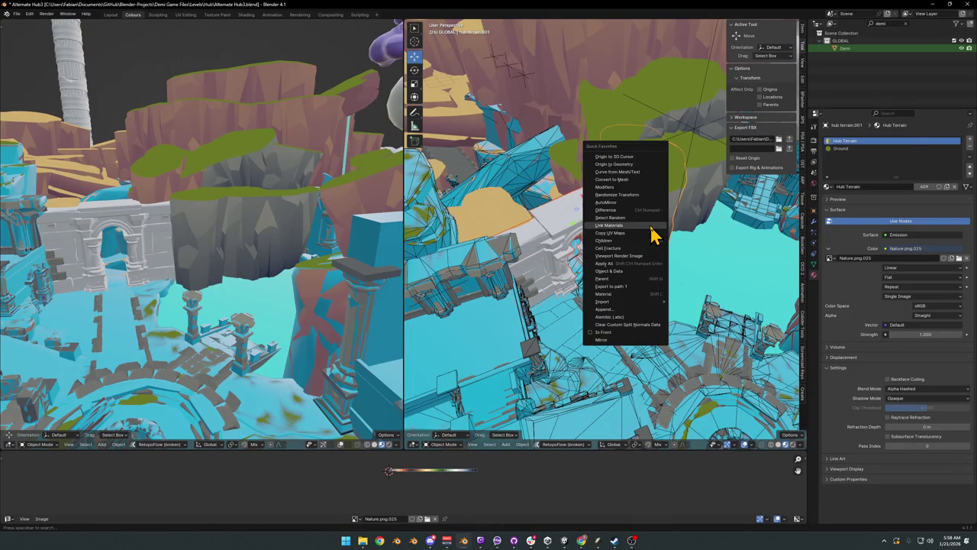
left_click(650, 228)
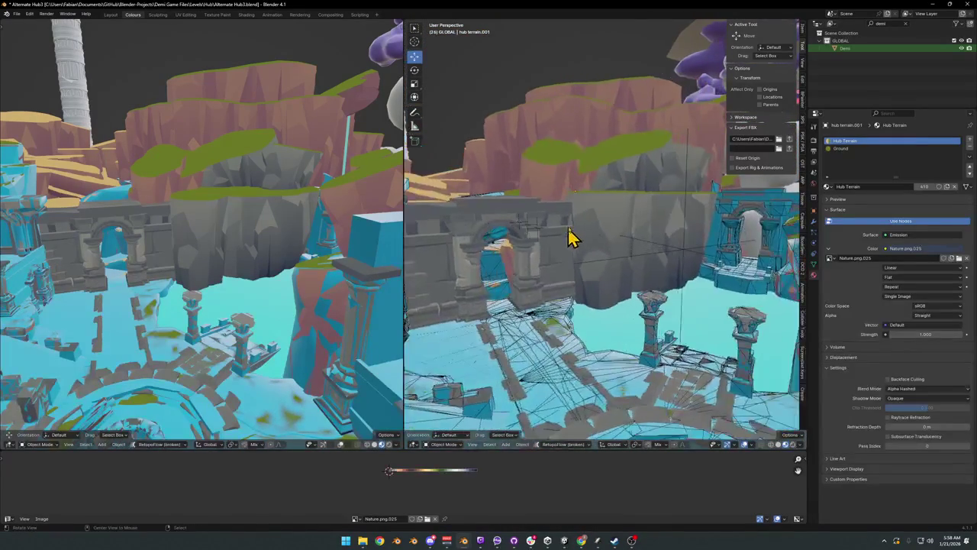
scroll(565, 243, "up", 5)
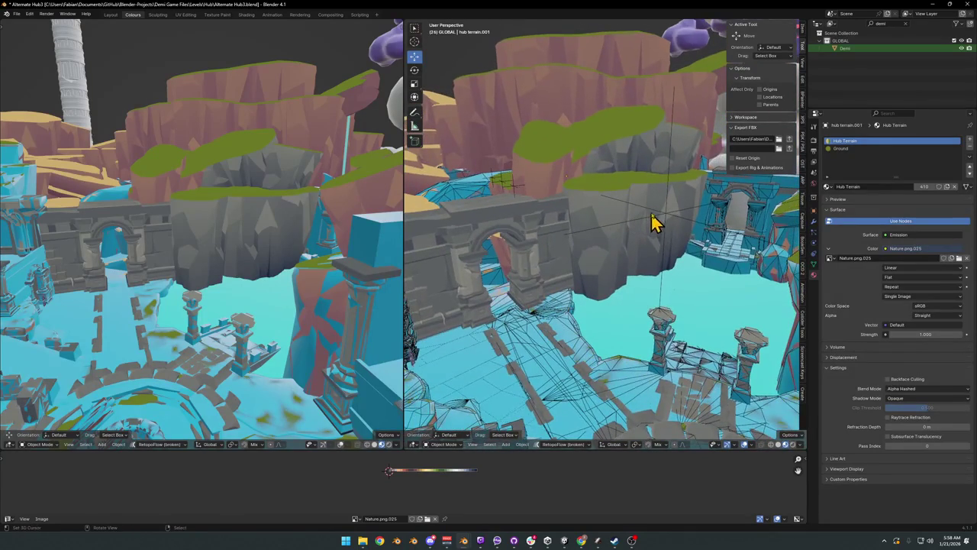
left_click(648, 209)
key("g")
key("shift+z")
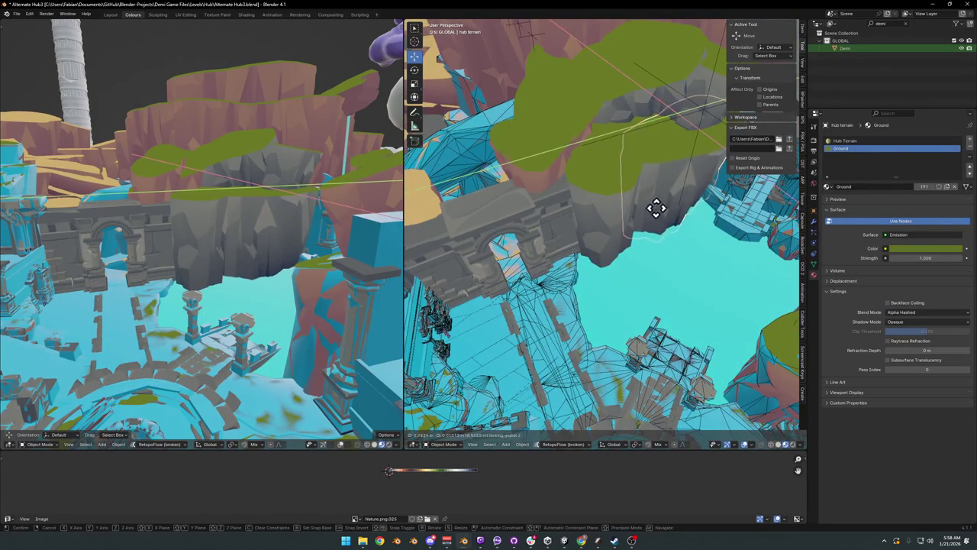
left_click(646, 198)
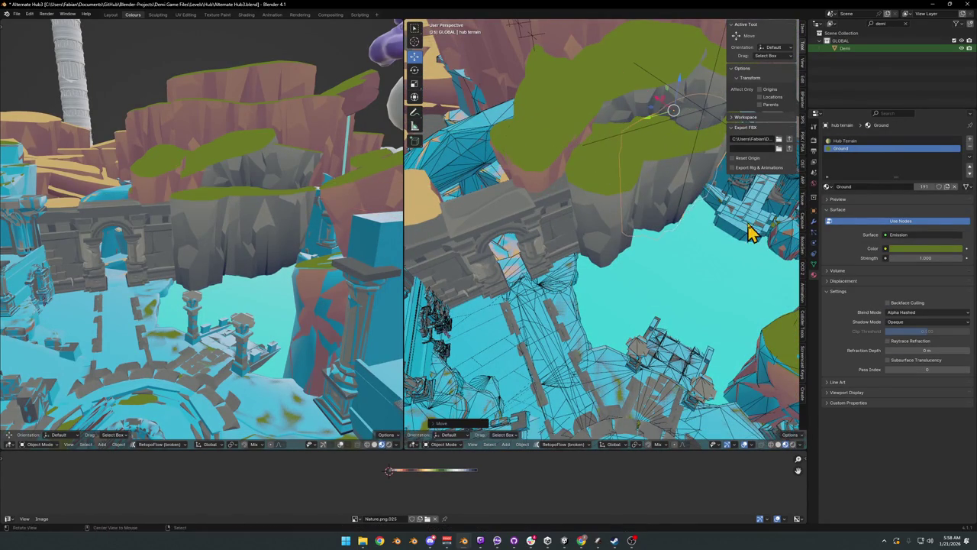
Step: Select the collision box by the cliff, hide it, then unhide the hidden collision meshes
scroll(733, 225, "up", 6)
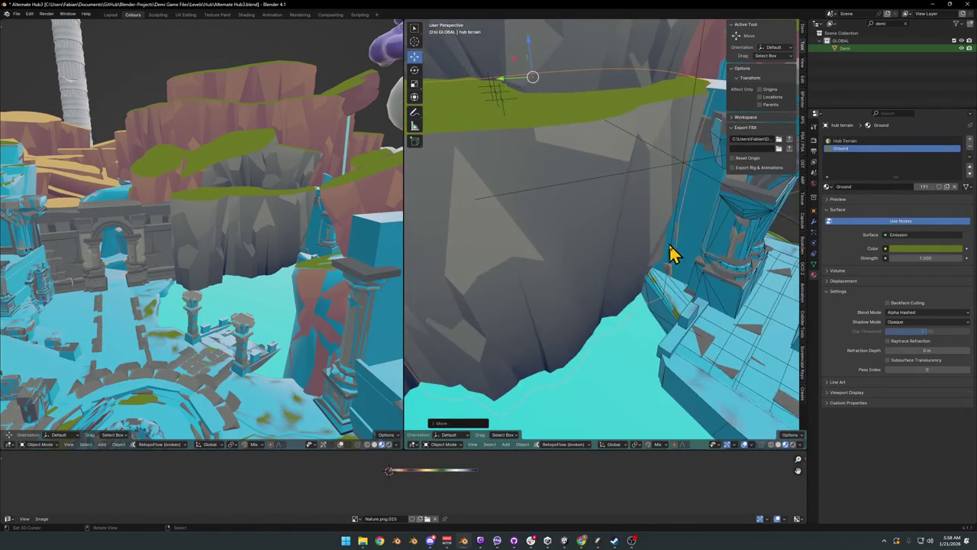
left_click(672, 277)
left_click(673, 278)
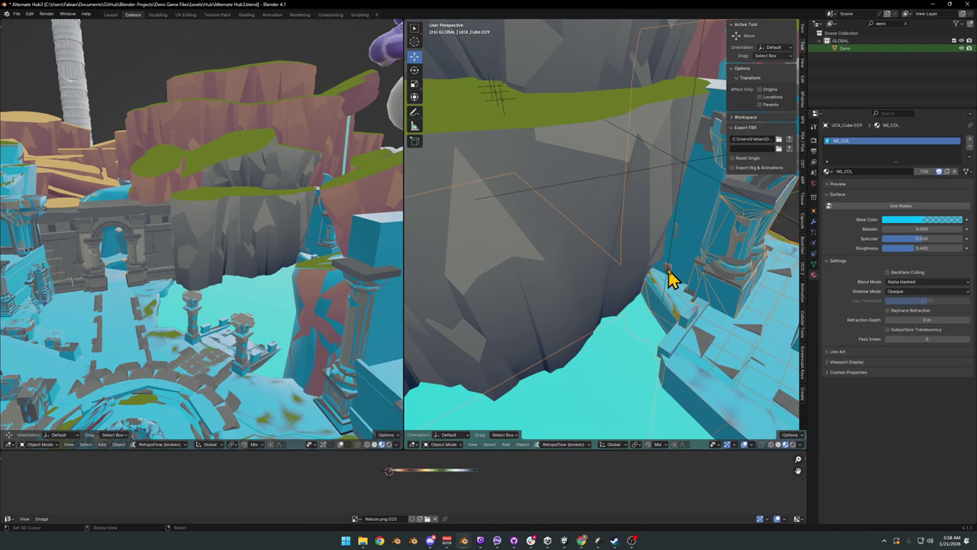
left_click(669, 278)
left_click(669, 277)
left_click(693, 240)
left_click(703, 216)
key("h")
scroll(739, 290, "down", 5)
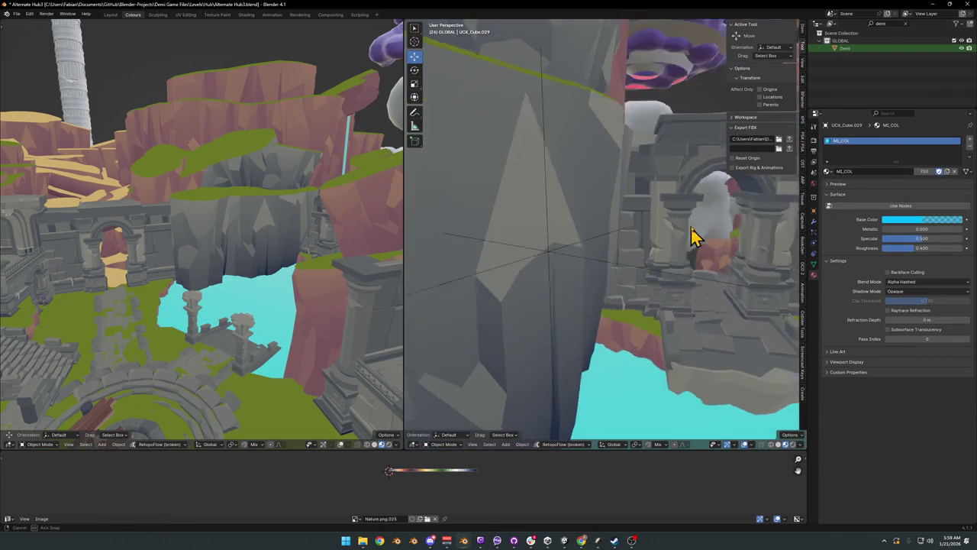
key("alt+h")
Step: Save the file and parent the arch wall to the small MESH object, keeping its transform
mouse_move(672, 225)
left_mouse_down()
mouse_move(631, 227)
mouse_move(625, 247)
mouse_move(606, 229)
left_mouse_up()
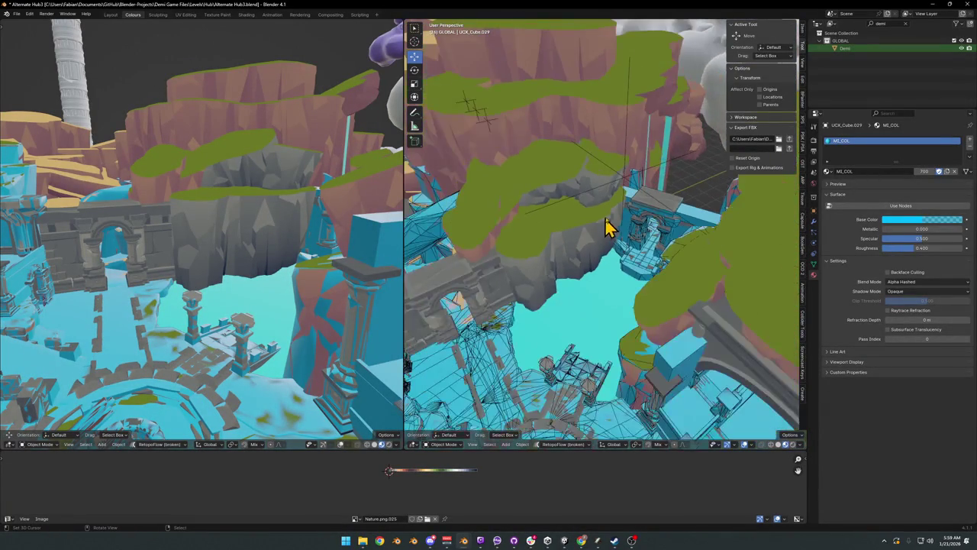
key("ctrl+s")
left_click(471, 288)
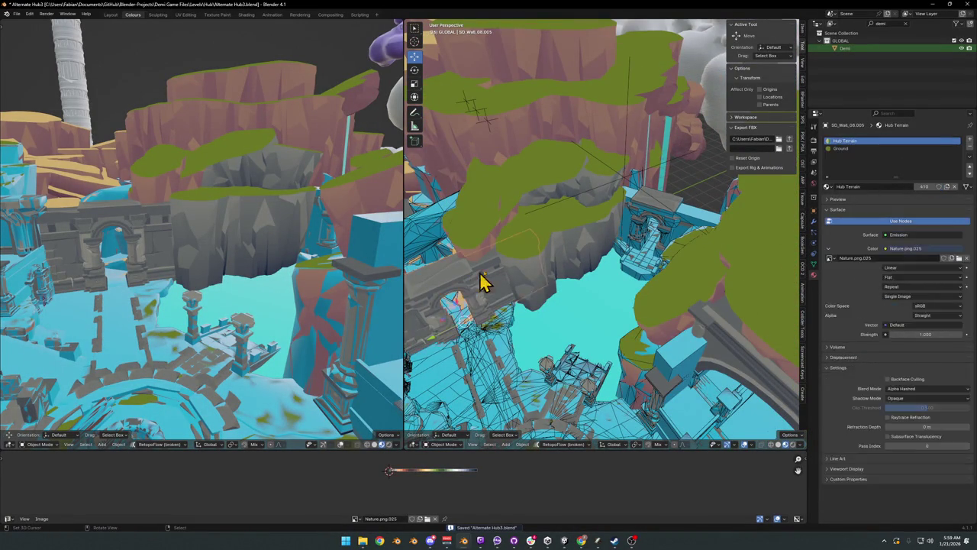
left_click(479, 116)
key("ctrl+p")
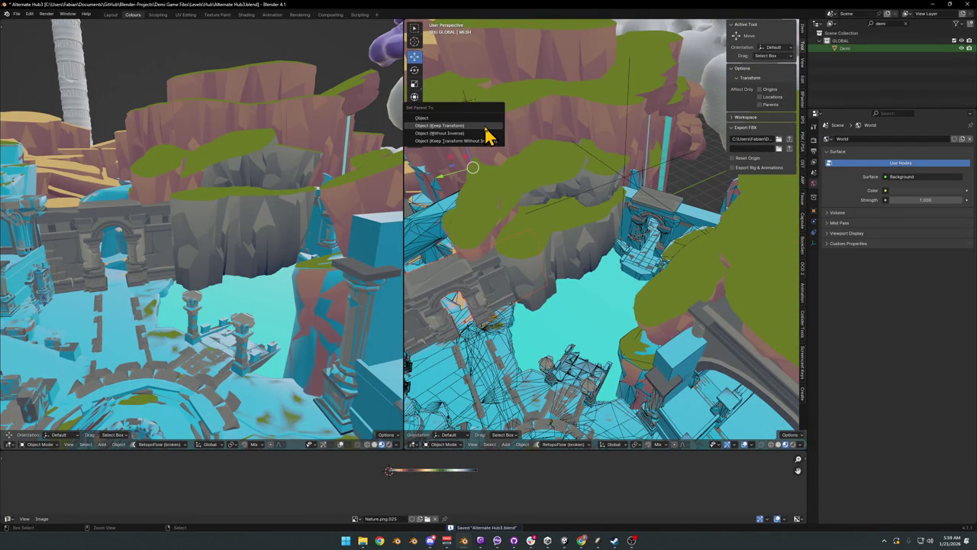
left_click(486, 126)
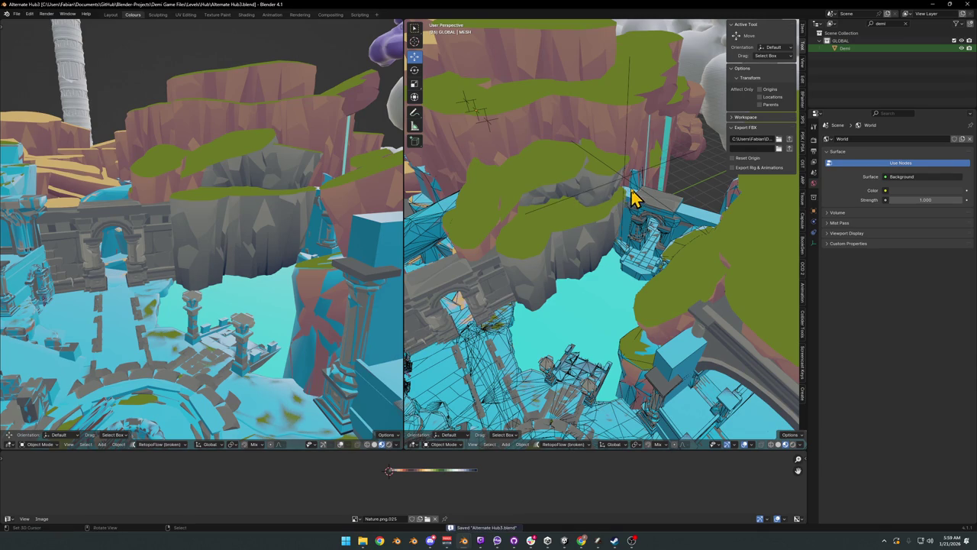
Step: Select every object in the hub level and switch over to Unity
left_click(657, 182)
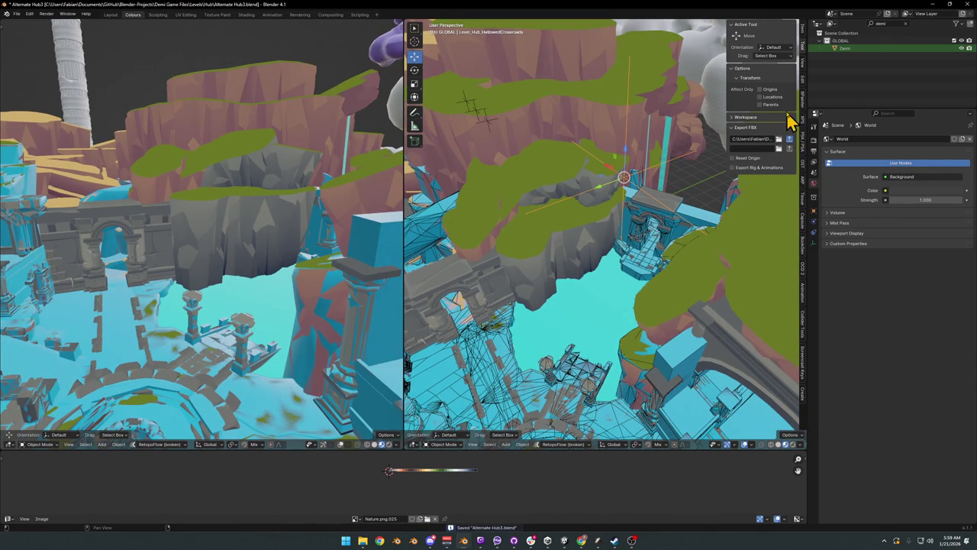
key("a")
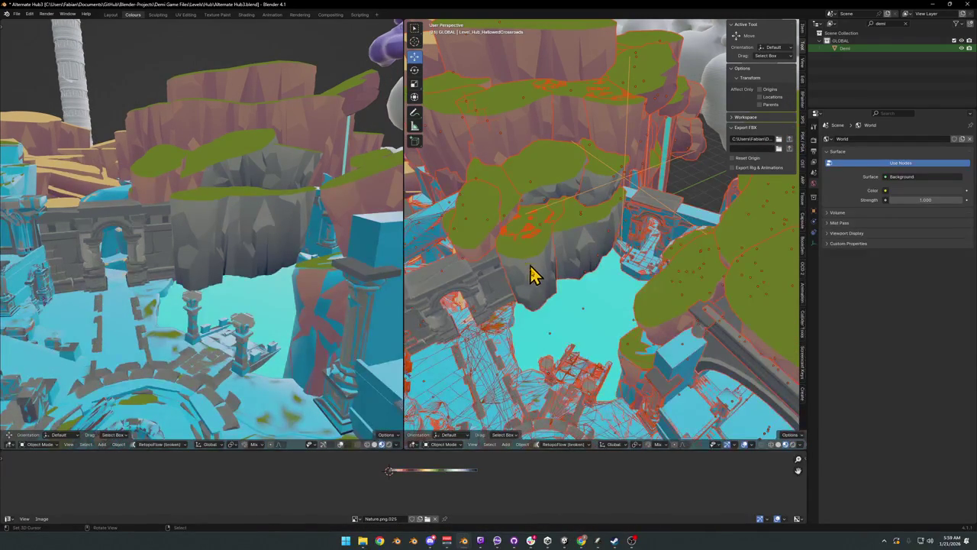
left_click(565, 543)
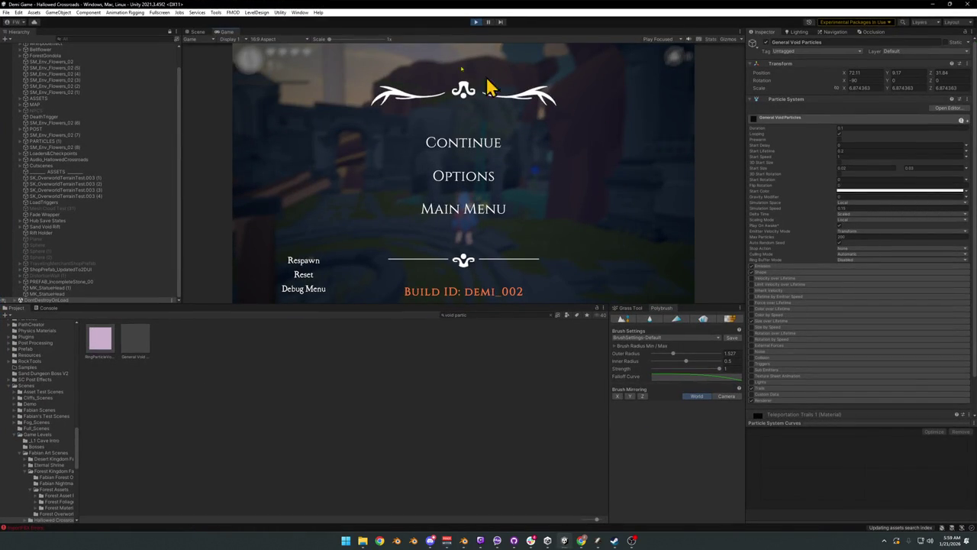
Step: Stop play mode and fly the Scene view into the courtyard toward the statue
left_click(474, 24)
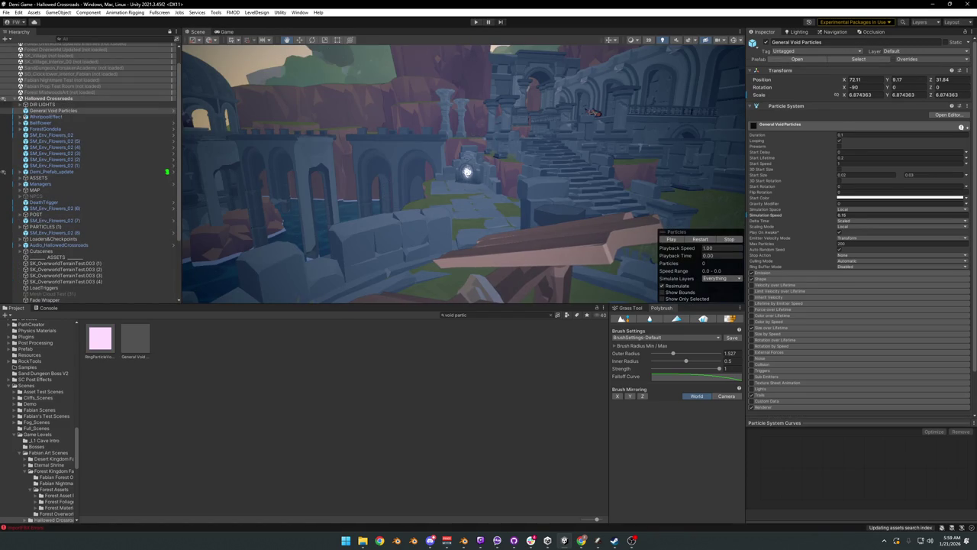
mouse_move(399, 214)
left_mouse_down()
mouse_move(610, 185)
mouse_move(545, 211)
mouse_move(565, 200)
mouse_move(583, 207)
mouse_move(474, 217)
mouse_move(476, 199)
mouse_move(406, 209)
left_mouse_up()
left_click(408, 214)
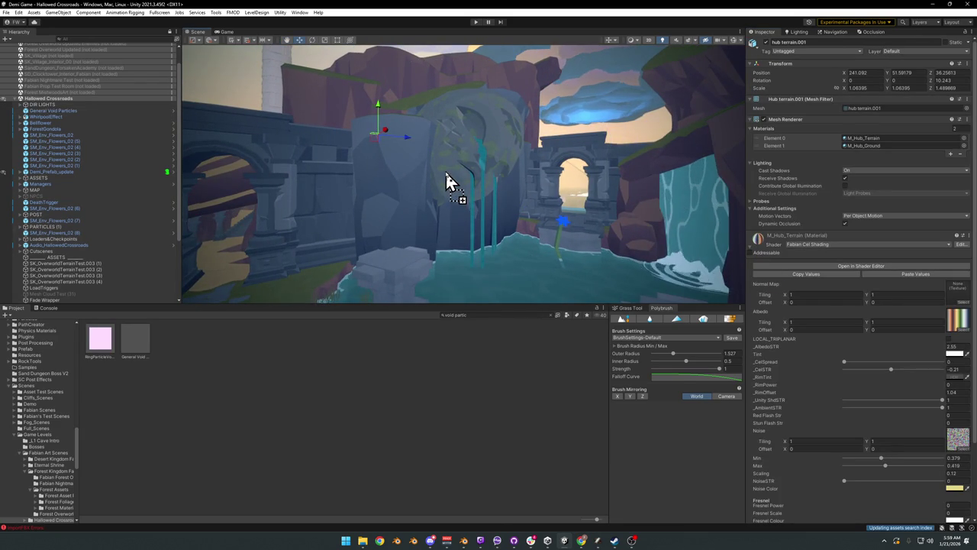
mouse_move(454, 182)
left_mouse_down()
mouse_move(522, 191)
mouse_move(500, 187)
mouse_move(481, 221)
left_mouse_up()
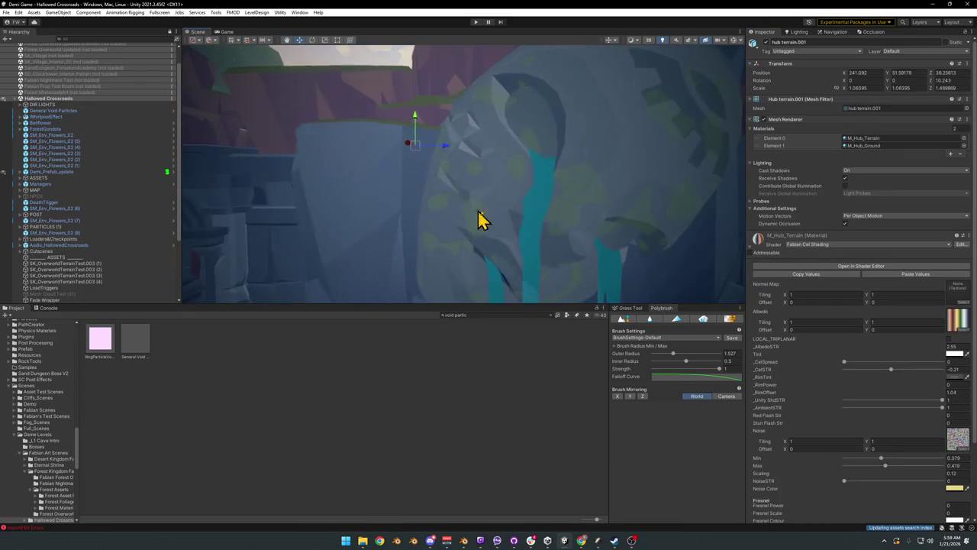
mouse_move(794, 271)
left_mouse_down()
mouse_move(606, 181)
mouse_move(621, 157)
mouse_move(662, 226)
left_mouse_up()
mouse_move(554, 233)
left_mouse_down()
mouse_move(554, 175)
mouse_move(493, 190)
mouse_move(755, 298)
left_mouse_up()
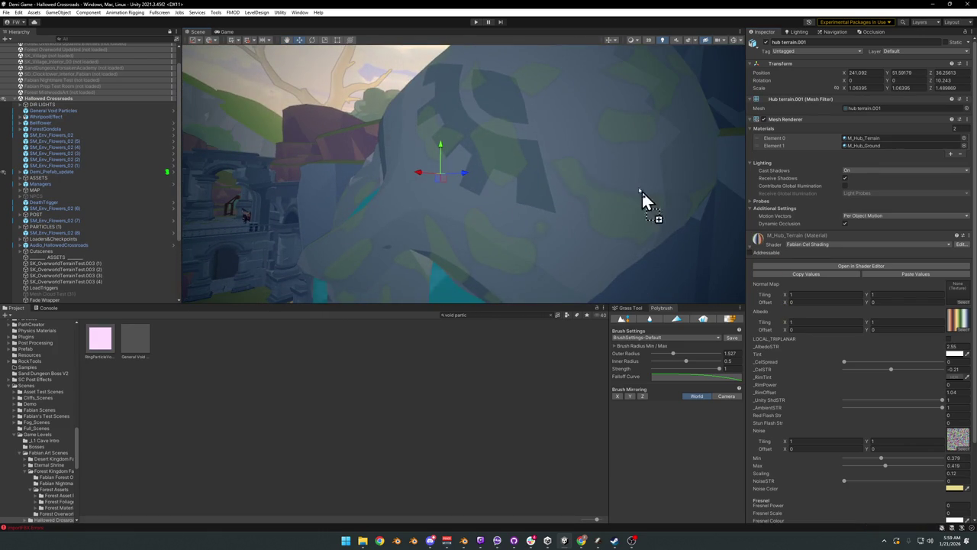
mouse_move(544, 168)
left_mouse_down()
mouse_move(591, 188)
mouse_move(633, 190)
mouse_move(458, 224)
mouse_move(555, 209)
mouse_move(604, 218)
left_mouse_up()
left_click(455, 238)
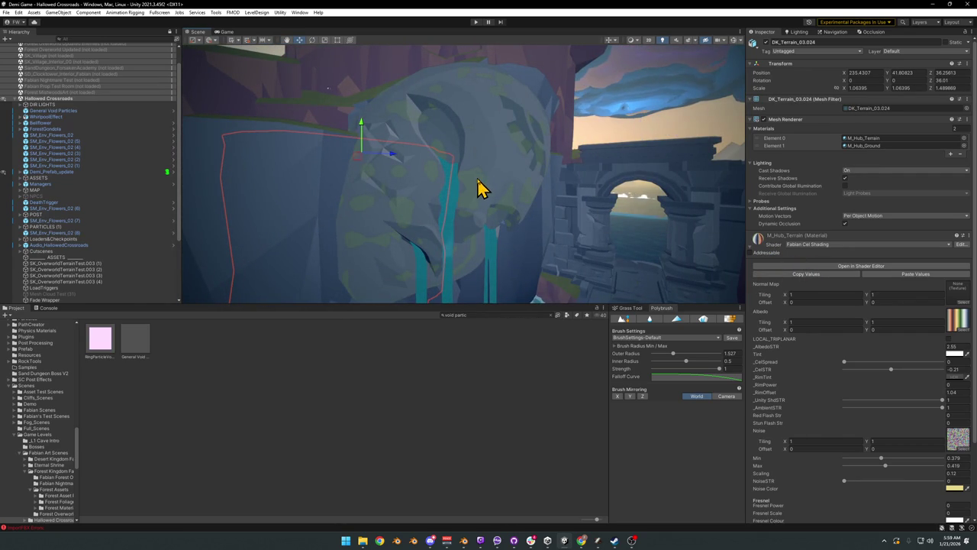
left_click(489, 180)
mouse_move(488, 180)
left_mouse_down()
mouse_move(504, 188)
mouse_move(589, 175)
mouse_move(508, 168)
mouse_move(535, 192)
left_mouse_up()
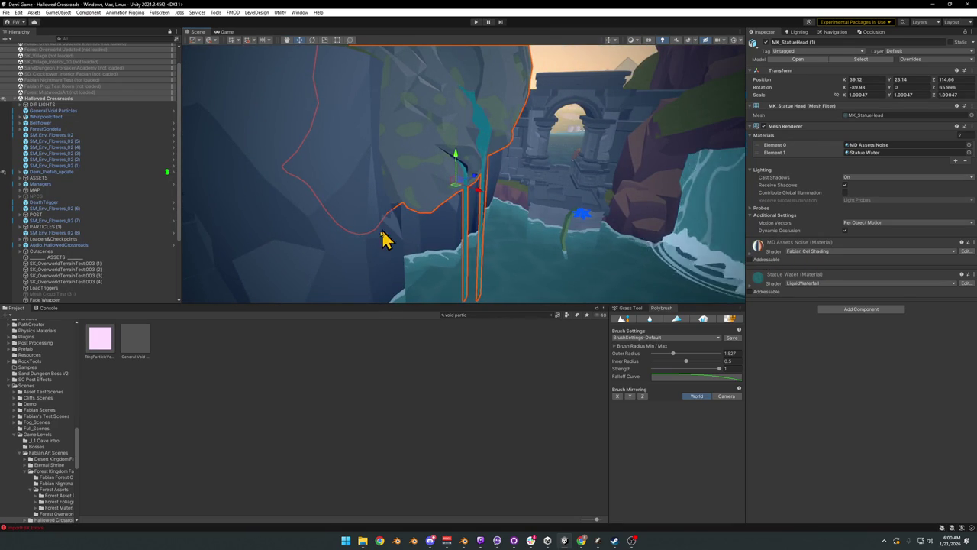
left_click(378, 247)
mouse_move(779, 243)
left_mouse_down()
mouse_move(455, 140)
mouse_move(438, 124)
mouse_move(467, 223)
mouse_move(458, 225)
mouse_move(478, 218)
mouse_move(478, 201)
mouse_move(645, 218)
left_mouse_up()
left_click(474, 189)
key("ctrl+z")
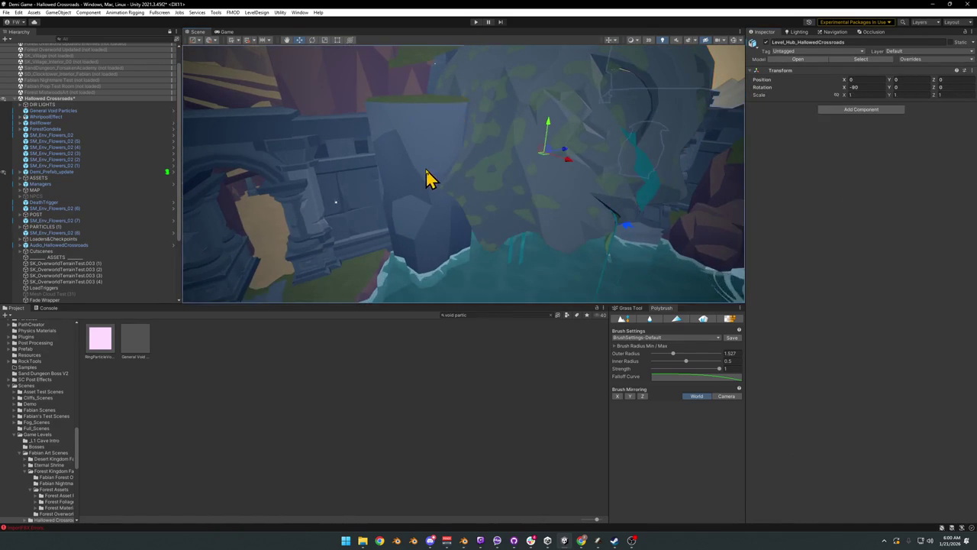
left_click(428, 181)
left_click_drag(761, 238, 524, 171)
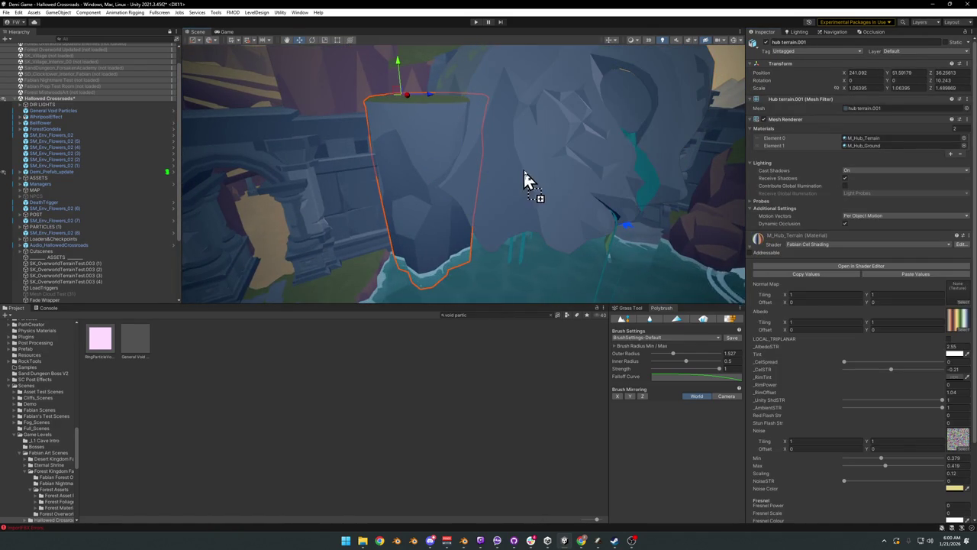
left_click(537, 216)
mouse_move(639, 258)
left_mouse_down()
mouse_move(527, 213)
mouse_move(539, 221)
left_mouse_up()
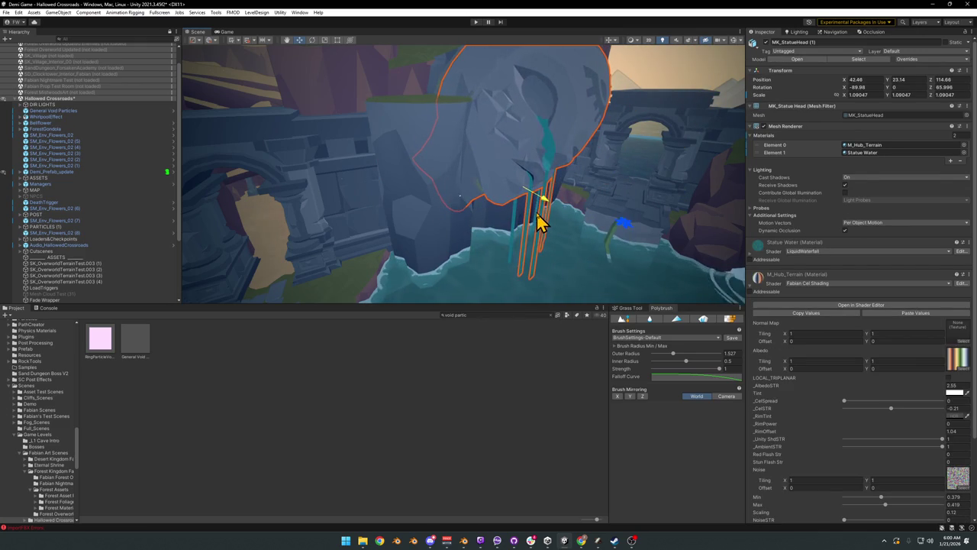
left_click(421, 405)
key("s")
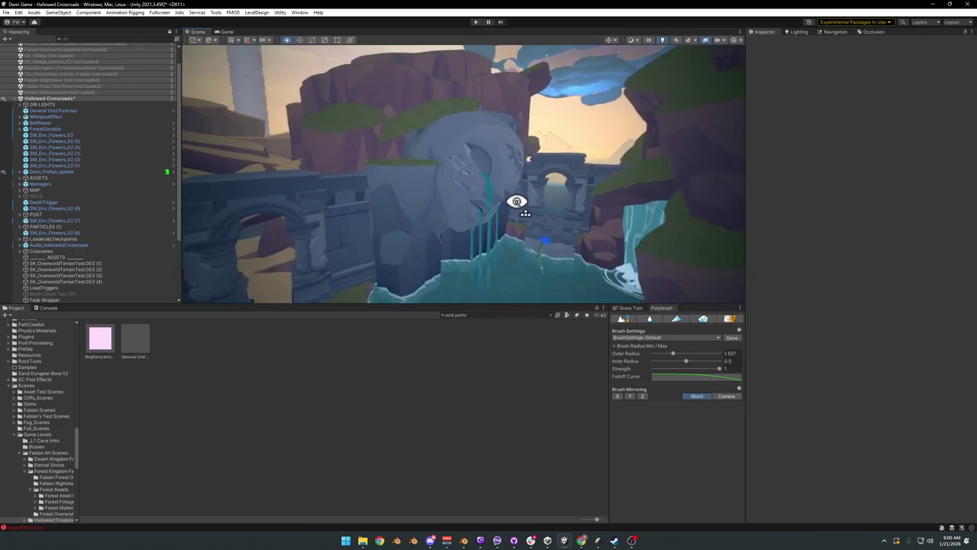
key("w")
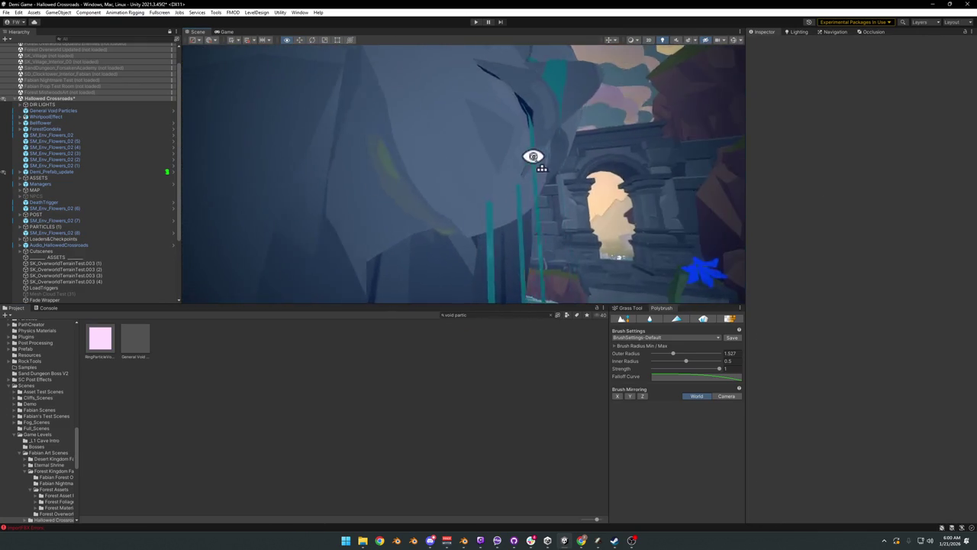
key("s")
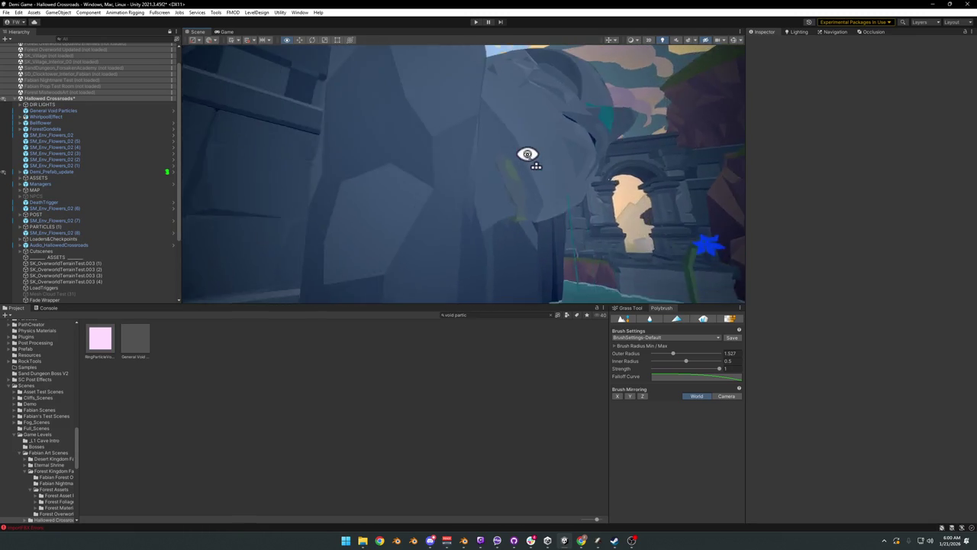
key("s")
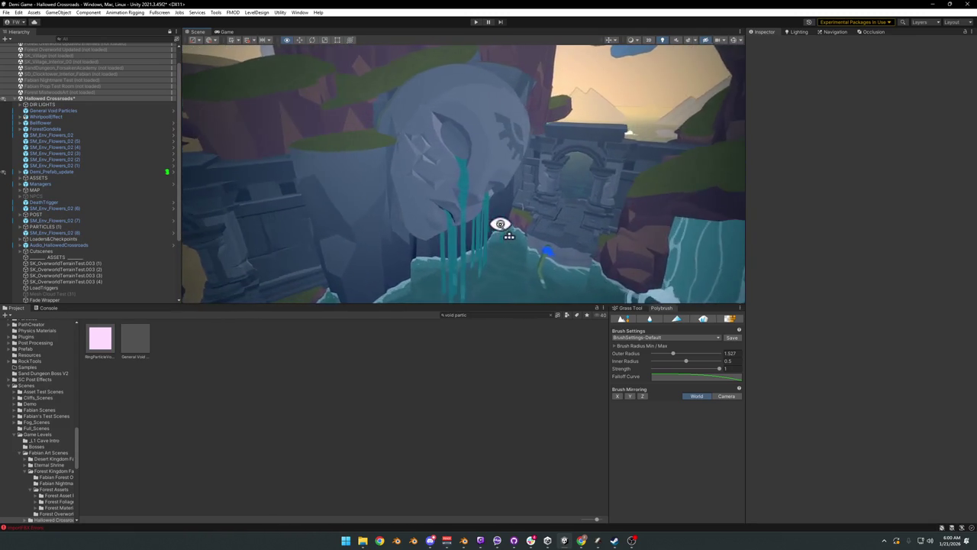
key("a")
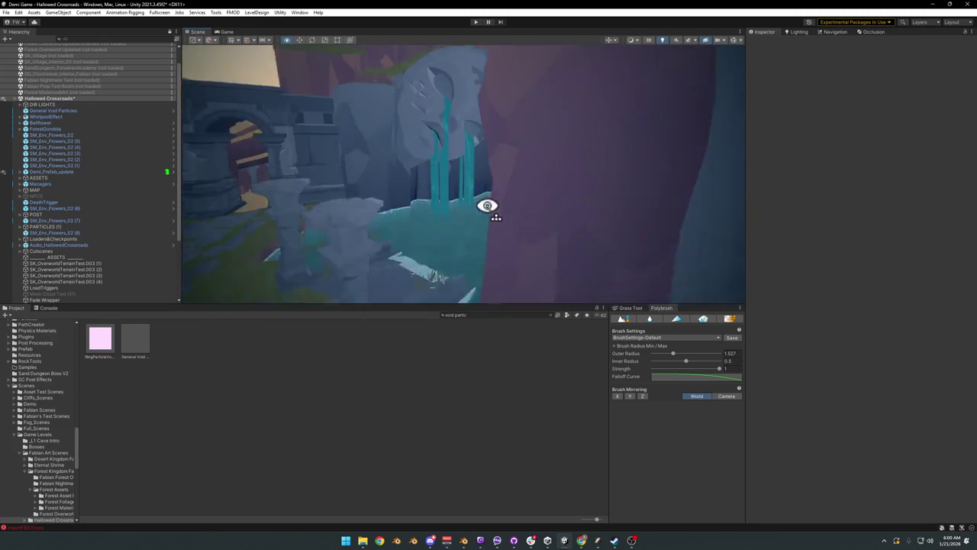
key("s")
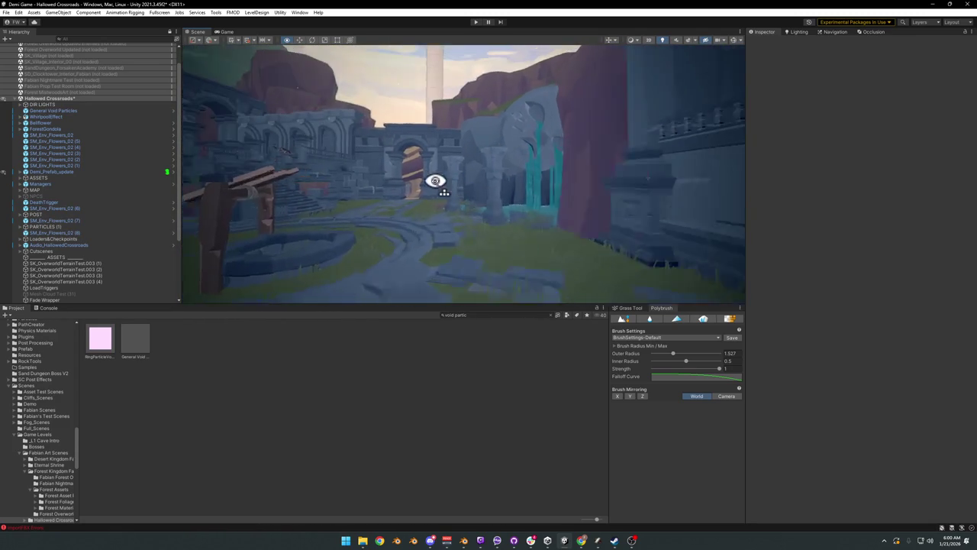
key("w")
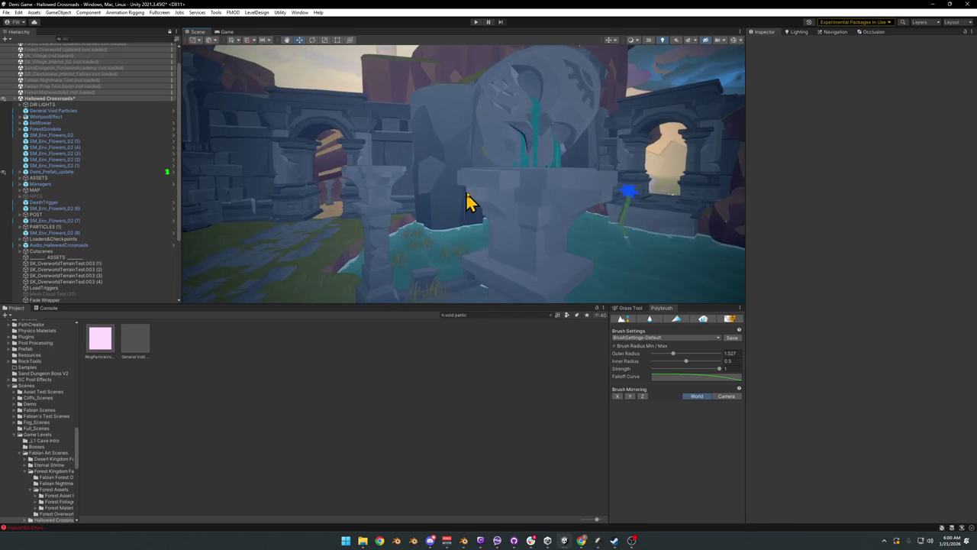
left_click(480, 194)
key("d")
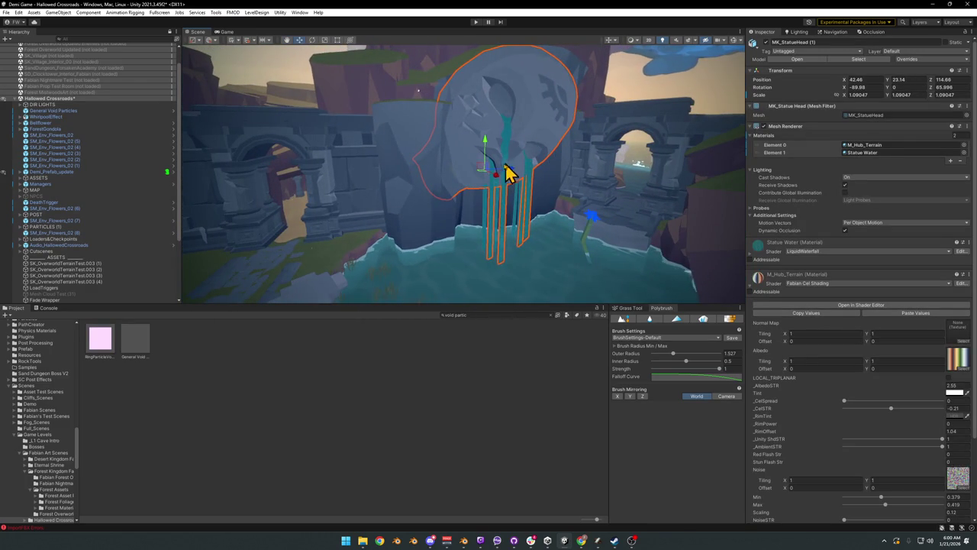
key("a")
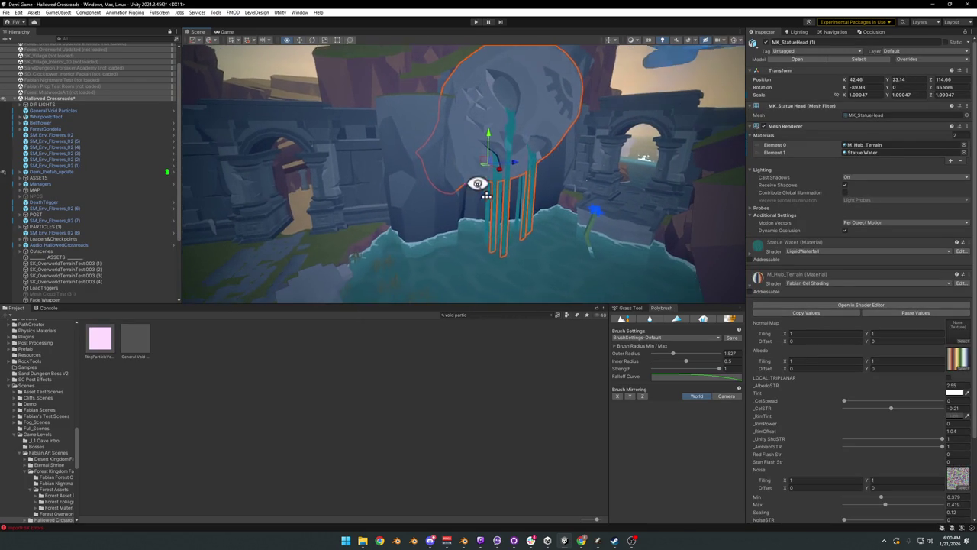
key("ctrl+z")
key("ctrl+z")
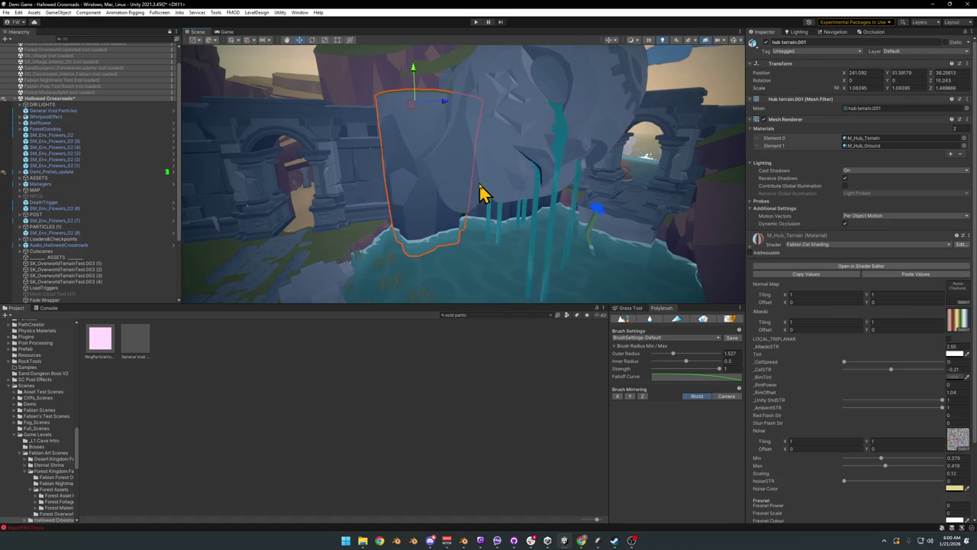
key("ctrl+z")
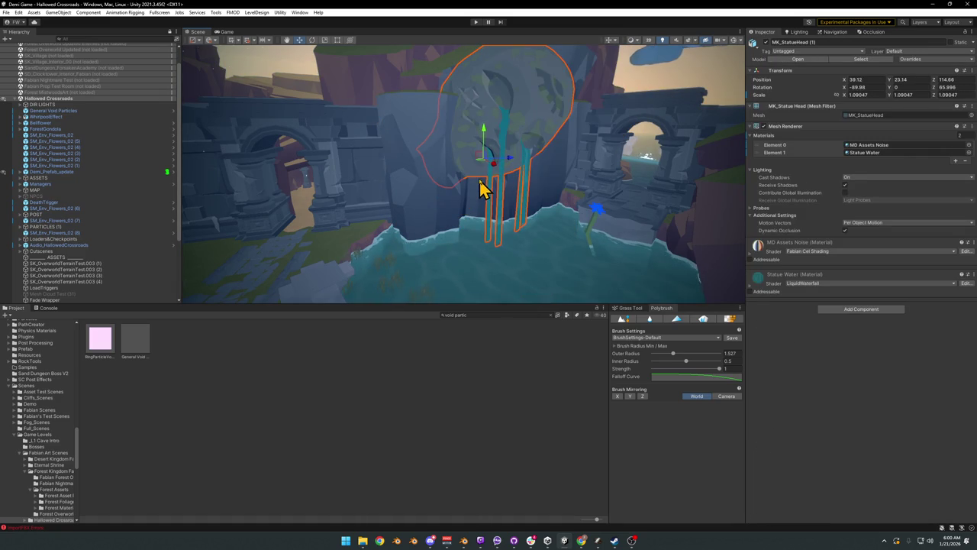
key("ctrl+z")
left_click(480, 148)
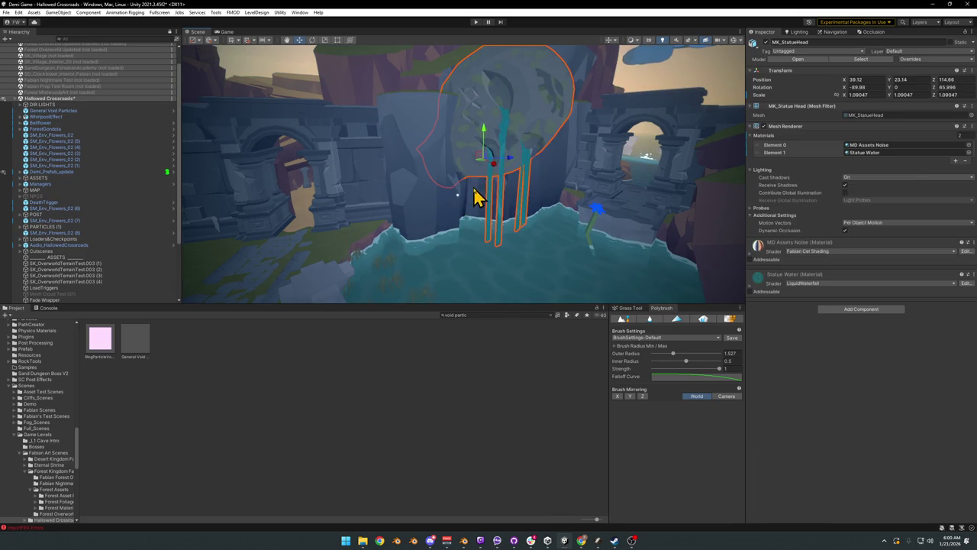
left_click(413, 195)
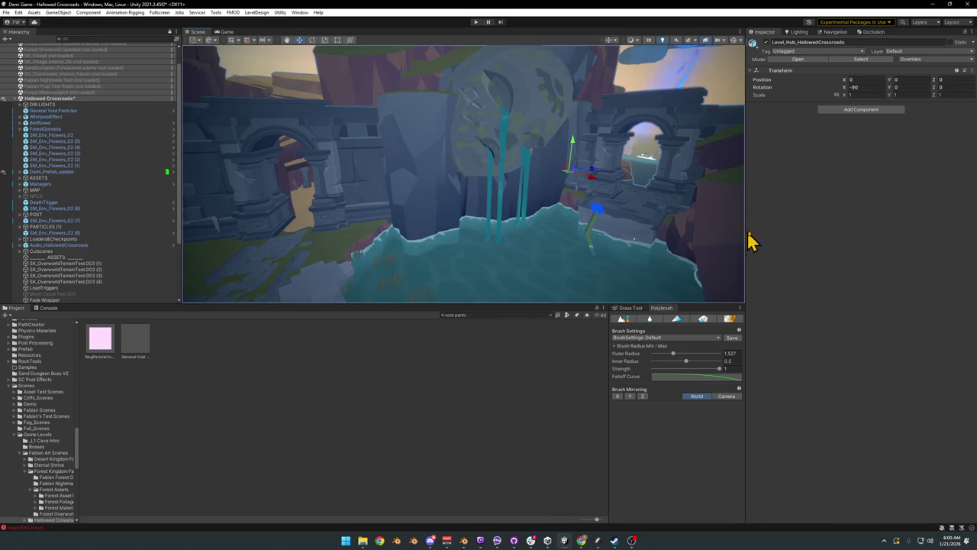
Step: Select the hub terrain.001 rock and try the terrain material's _CelSpread at about 0.537
left_click(461, 220)
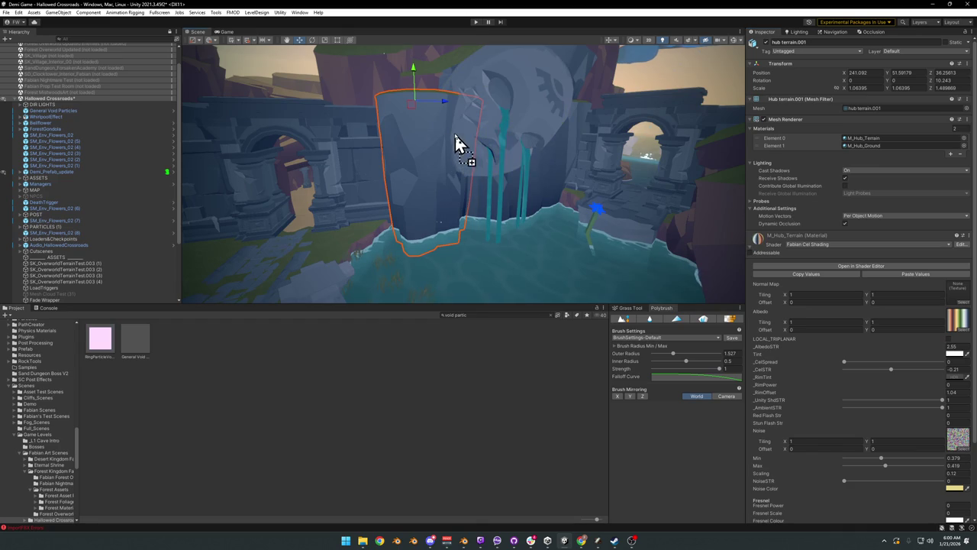
mouse_move(460, 132)
left_mouse_down()
mouse_move(493, 306)
mouse_move(487, 220)
mouse_move(541, 216)
left_mouse_up()
mouse_move(526, 181)
left_mouse_down()
mouse_move(514, 186)
mouse_move(561, 168)
mouse_move(534, 173)
mouse_move(497, 135)
mouse_move(519, 186)
left_mouse_up()
left_click(516, 184)
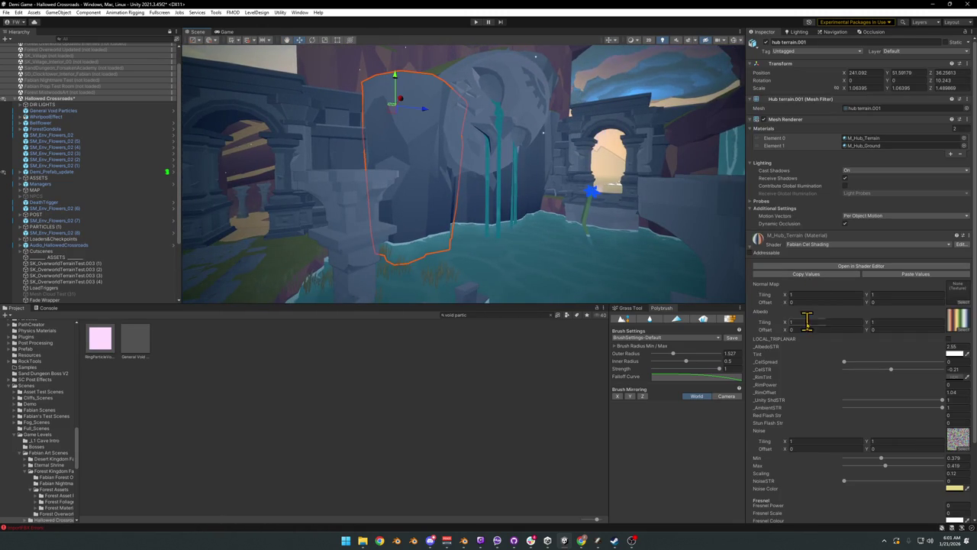
mouse_move(847, 363)
left_mouse_down()
mouse_move(902, 364)
mouse_move(878, 364)
left_mouse_up()
left_click(480, 400)
Step: Reselect the rock, return M_Hub_Terrain _CelSpread to 0, and minimise Unity
mouse_move(469, 238)
left_mouse_down()
mouse_move(448, 240)
mouse_move(465, 252)
left_mouse_up()
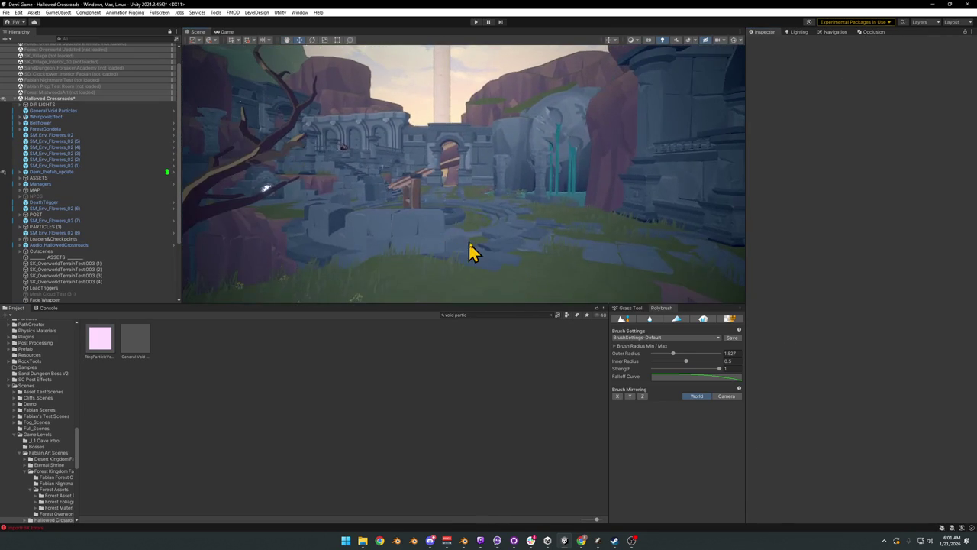
left_click(471, 243)
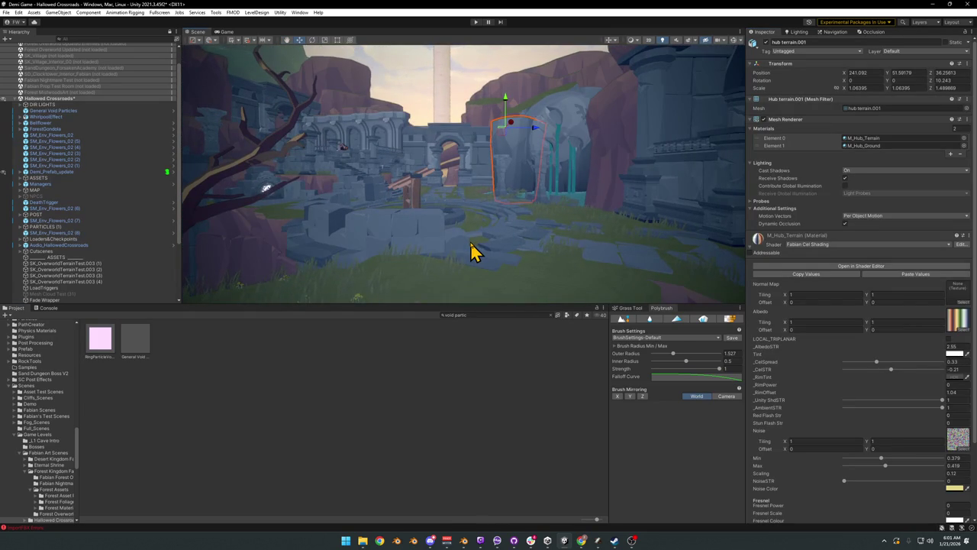
left_click_drag(508, 240, 468, 229)
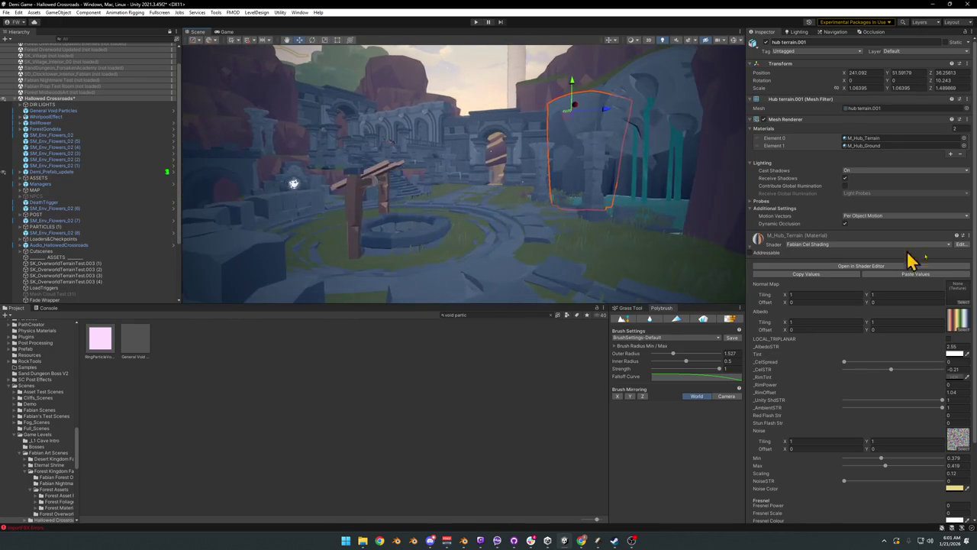
left_click_drag(853, 364, 878, 364)
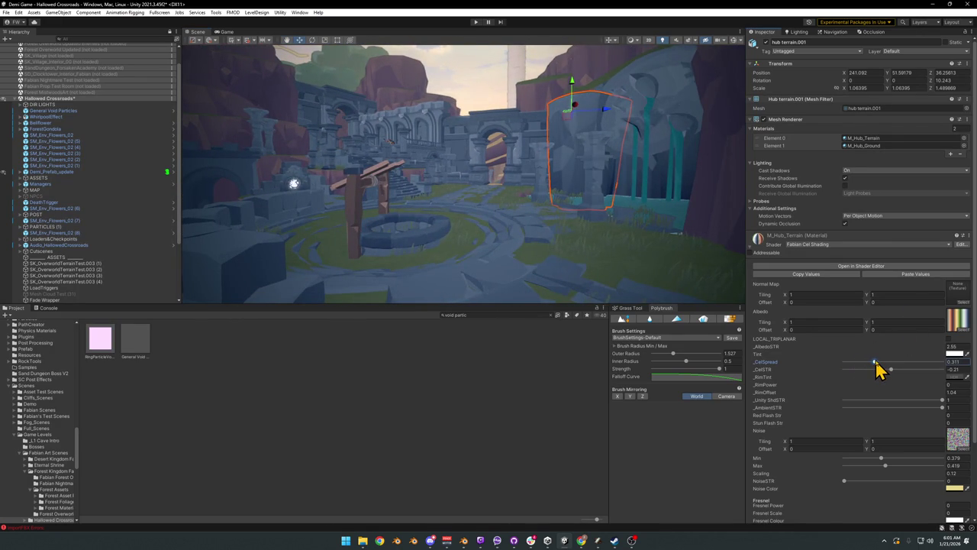
key("ctrl+z")
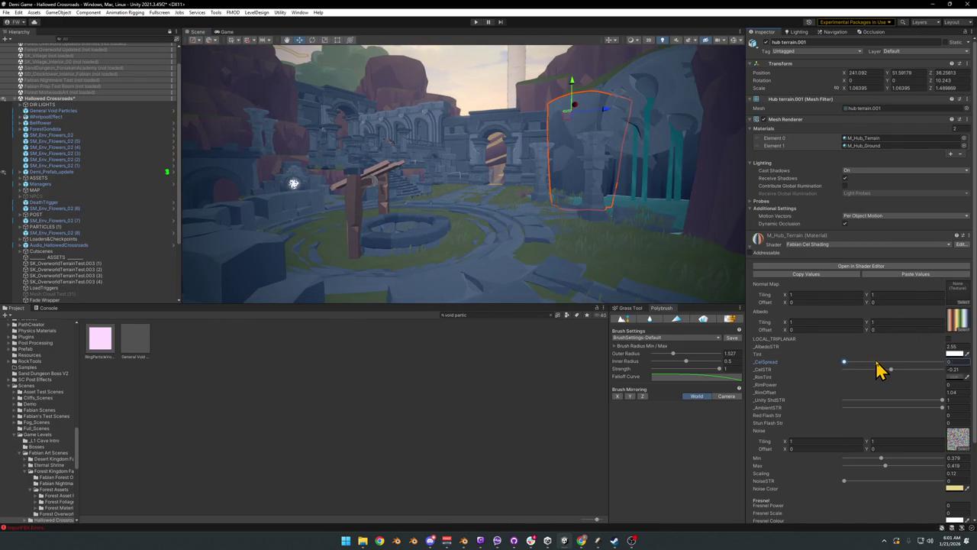
left_click(931, 6)
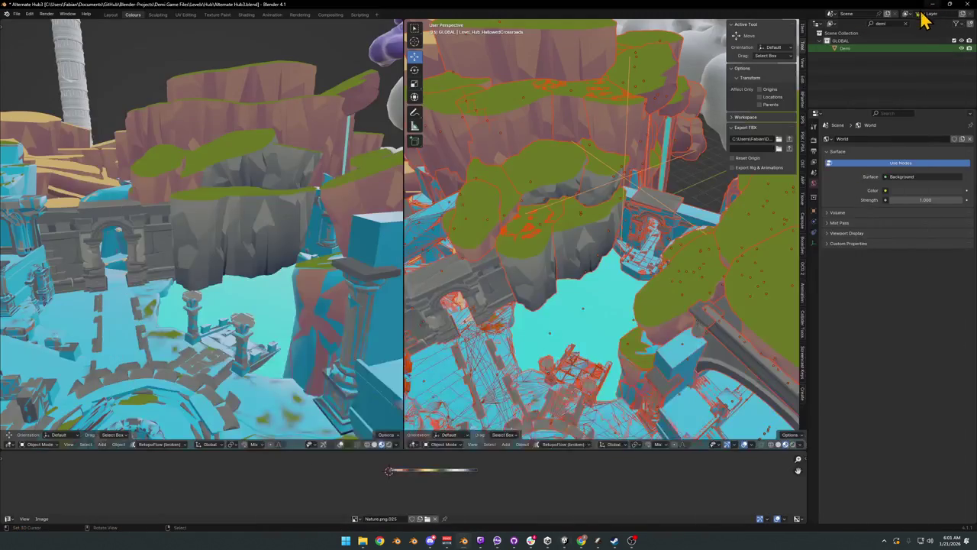
Step: Make the SD_Wall_08.005 wall piece active, then clear the selection
scroll(565, 289, "down", 3)
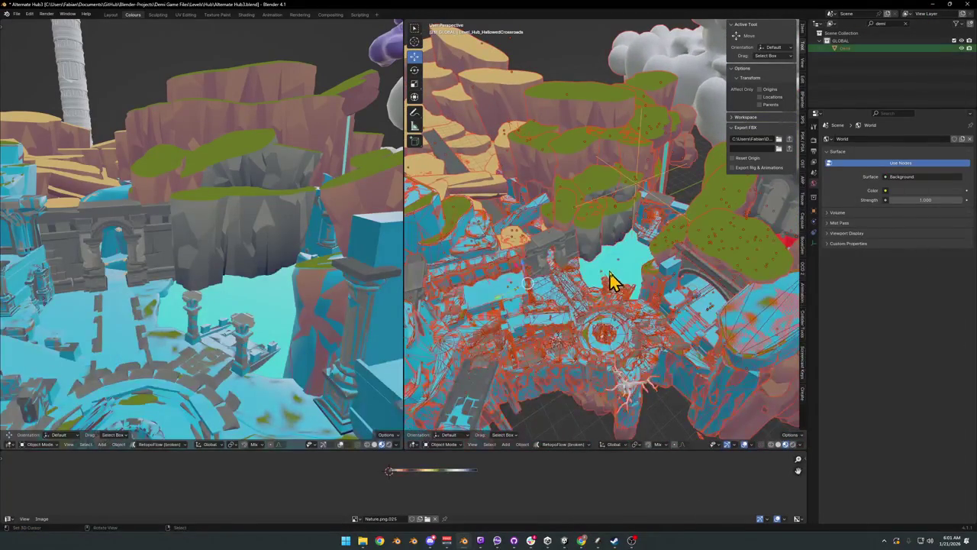
right_click(612, 280)
key("Escape")
right_click(585, 283)
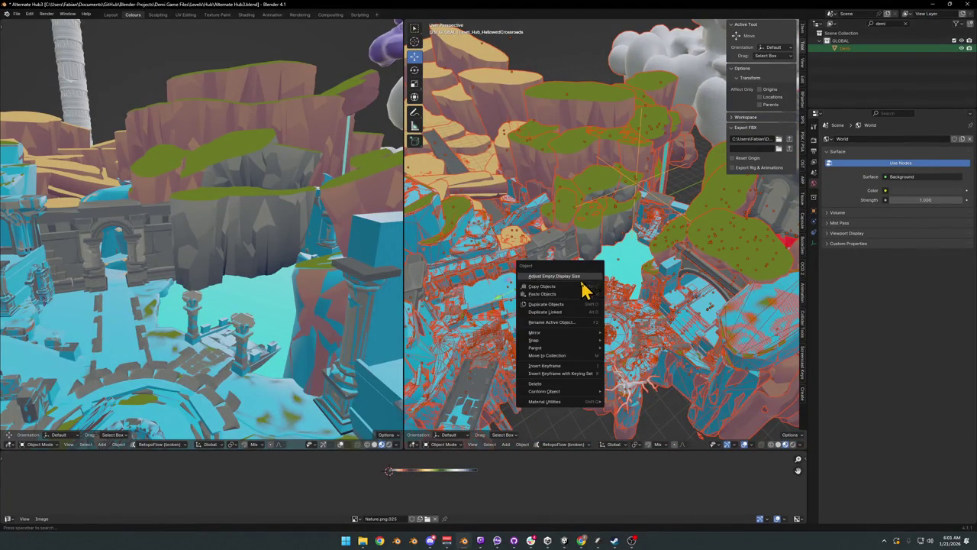
key("Escape")
left_click(571, 258)
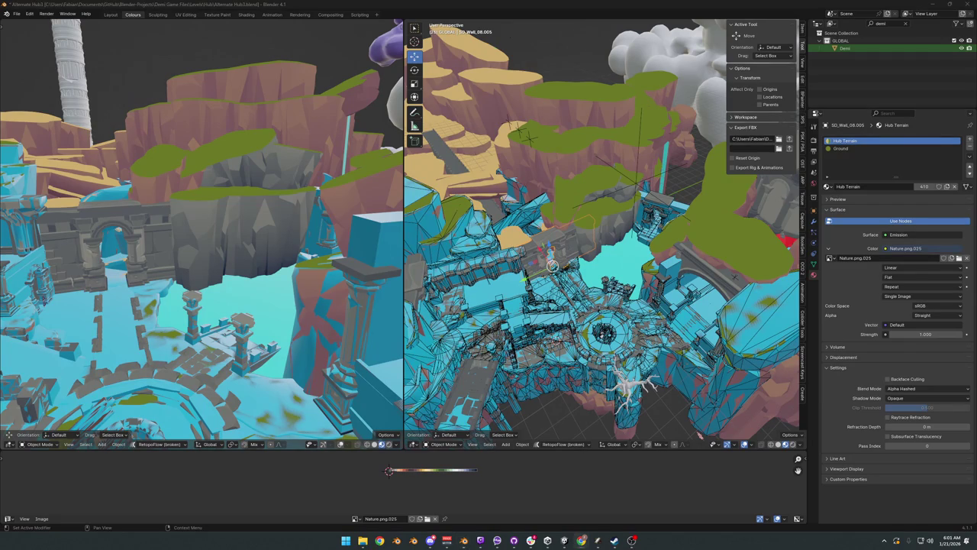
right_click(519, 132, "shift")
key("Delete")
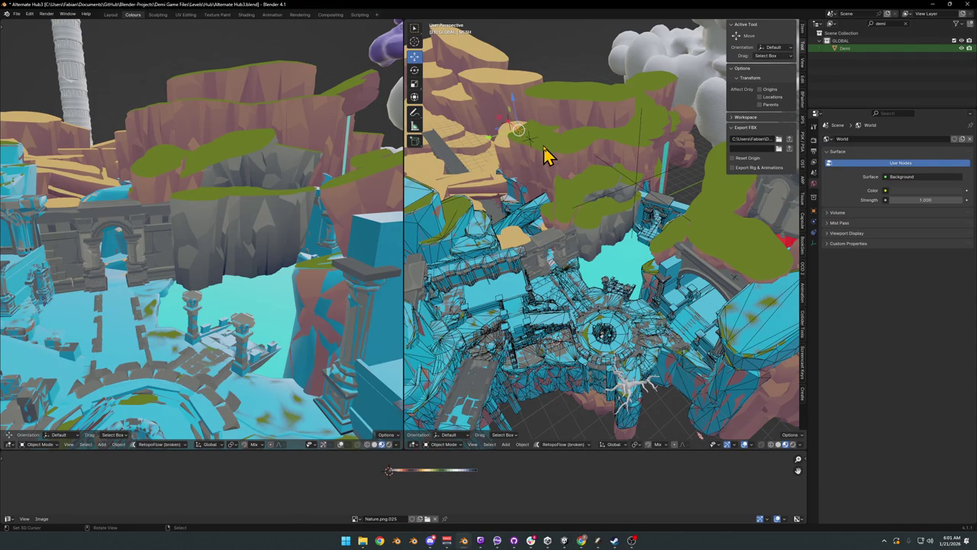
Step: Select the hub object's children from Quick Favourites, ending with hub terrain.002 selected
key("q")
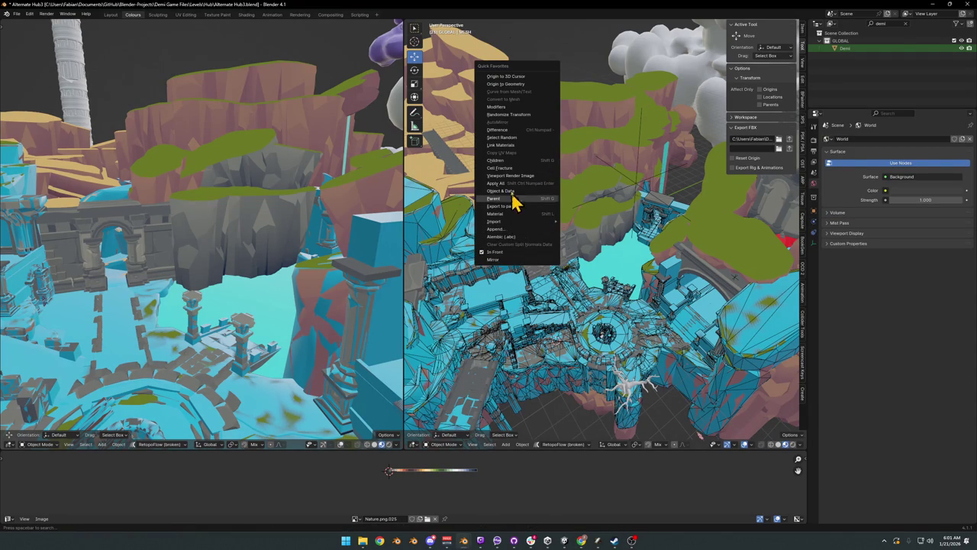
left_click(512, 168)
right_click(523, 166)
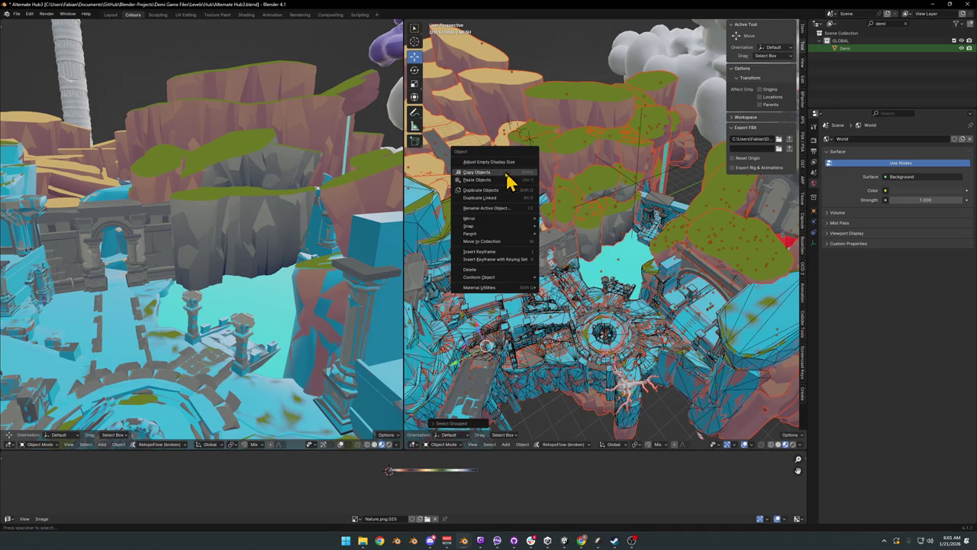
key("Escape")
left_click(571, 225)
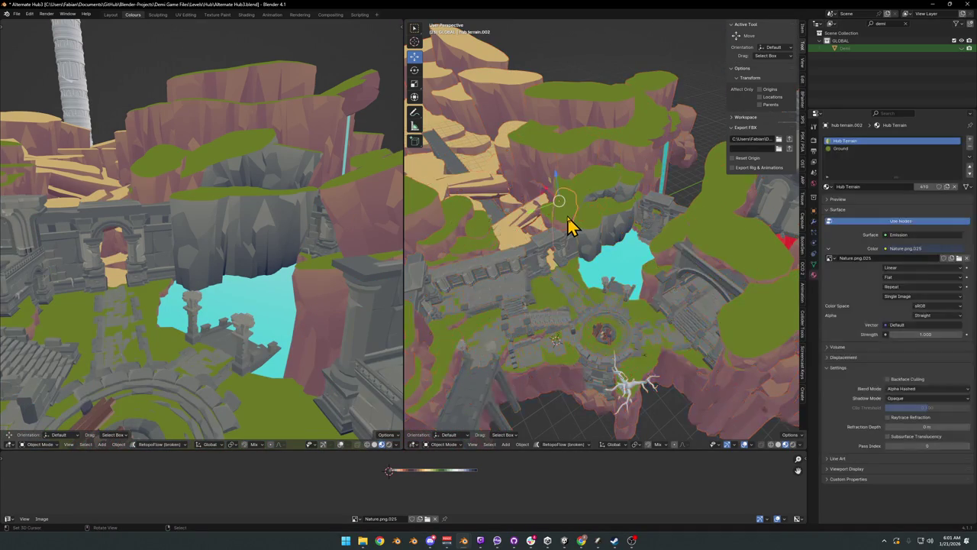
key("a")
right_click(571, 225)
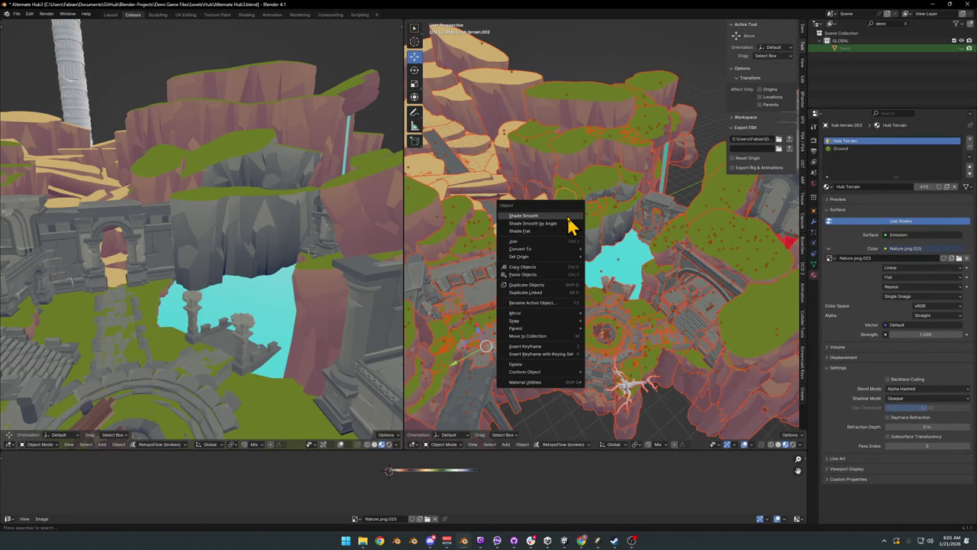
key("Escape")
left_click(571, 225)
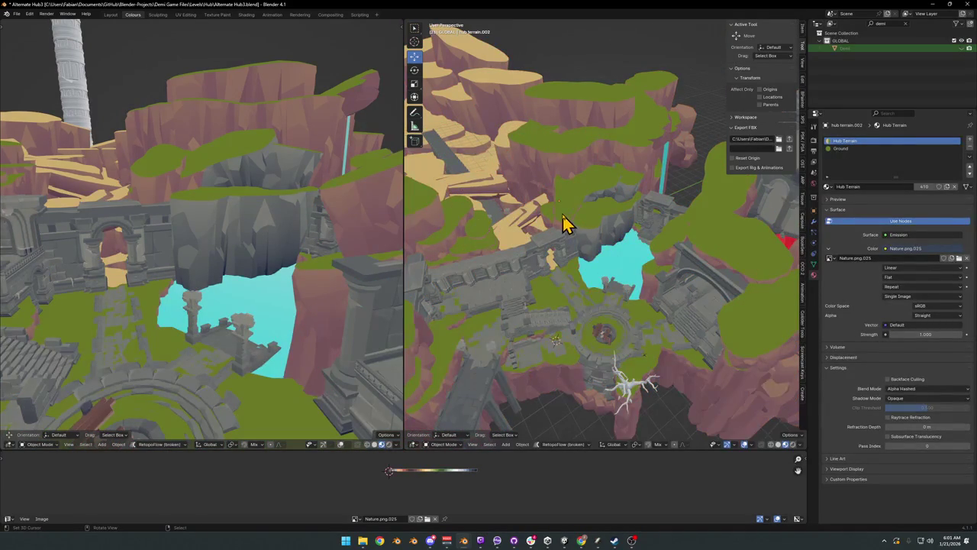
Step: Unhide all objects, export the hub as Level_Hub_HallowedCrossroads.fbx, and return to Unity
key("alt+h")
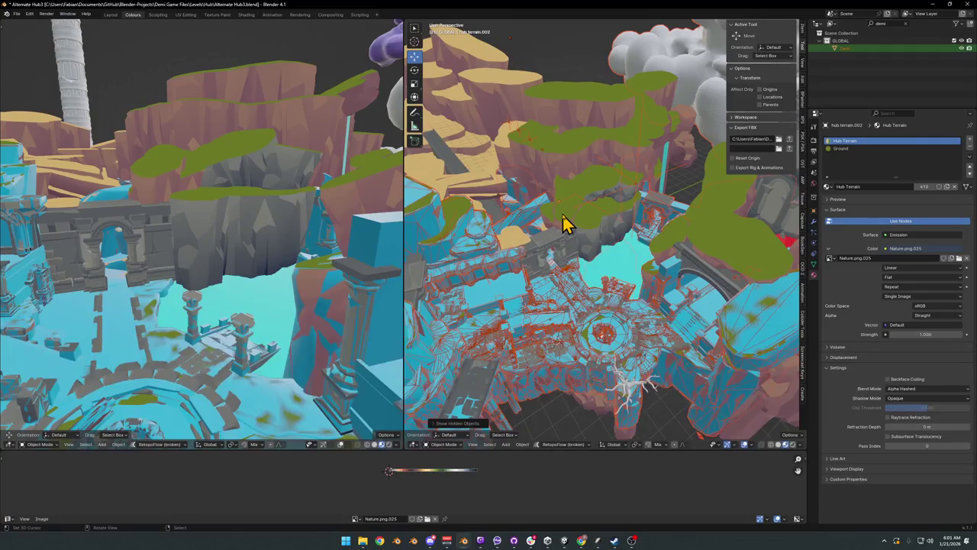
left_click(640, 196)
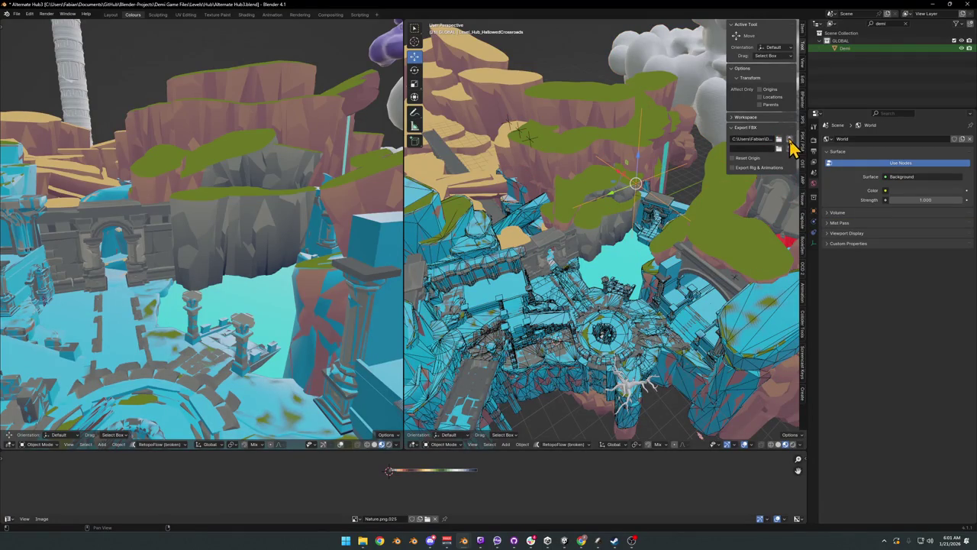
mouse_move(582, 539)
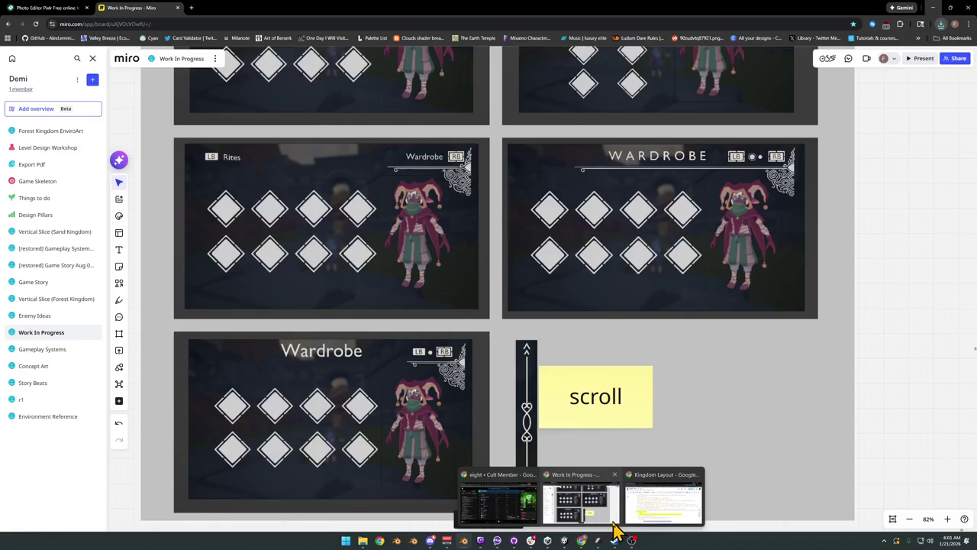
key("a")
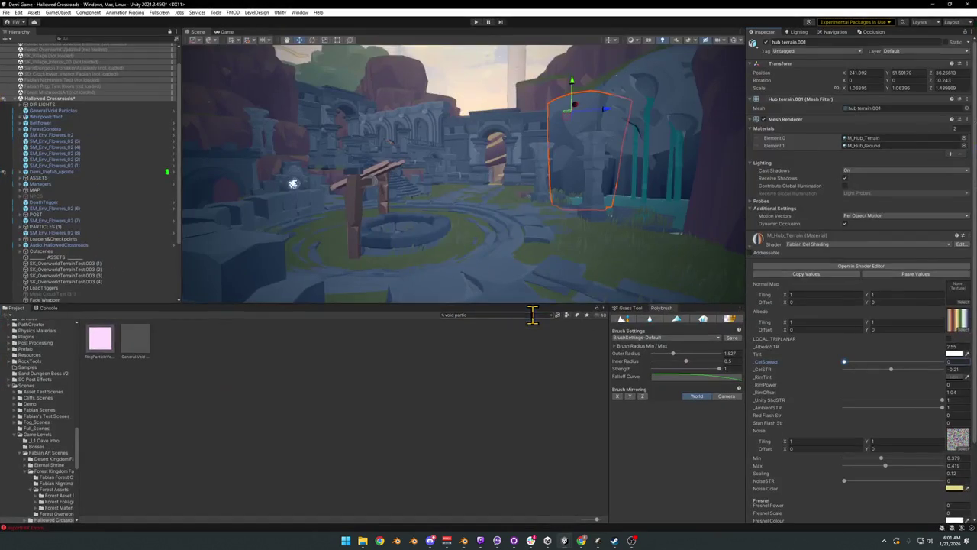
Step: Locate the M_Hub_Terrain asset and apply the new M_HubStatueGirl material to the statue
mouse_move(458, 224)
left_mouse_down()
mouse_move(511, 209)
mouse_move(619, 240)
left_mouse_up()
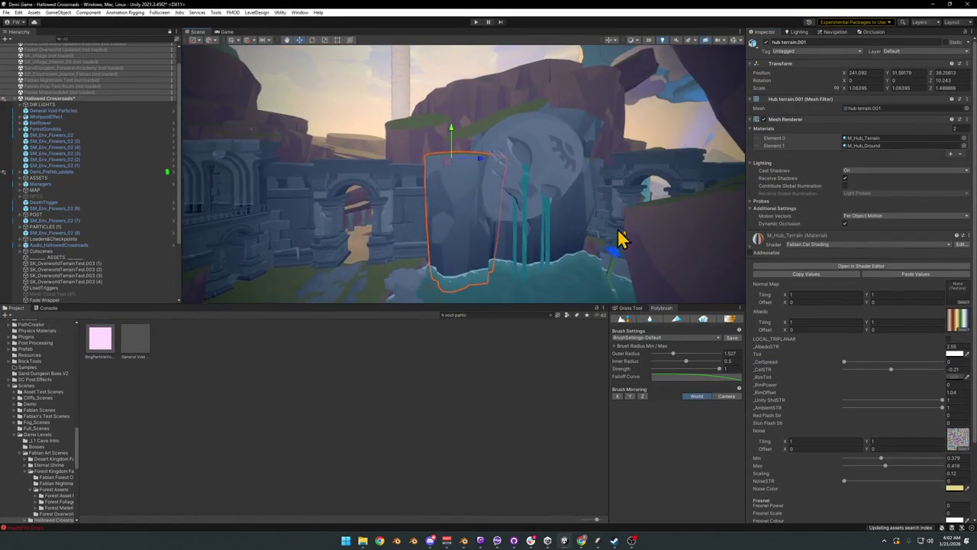
right_click(769, 246)
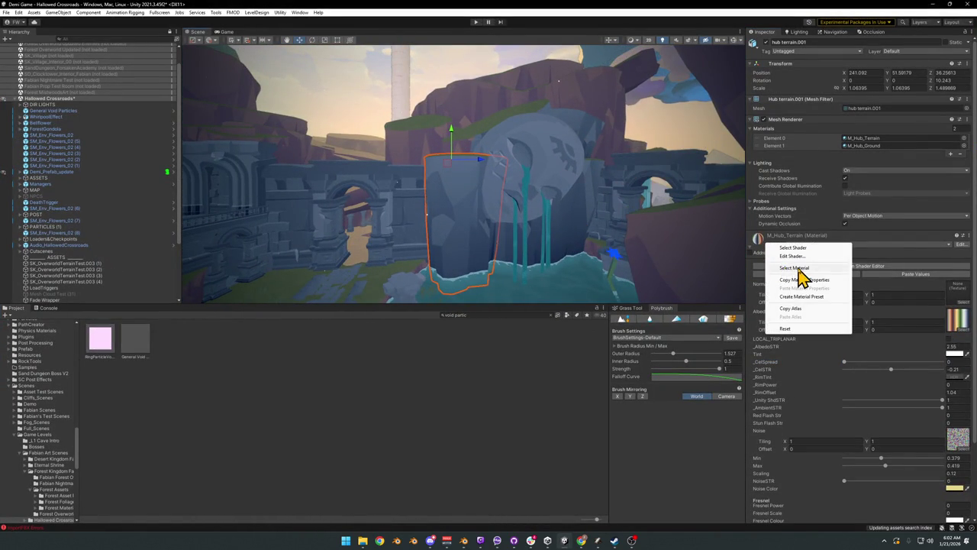
left_click(801, 277)
left_click(382, 359)
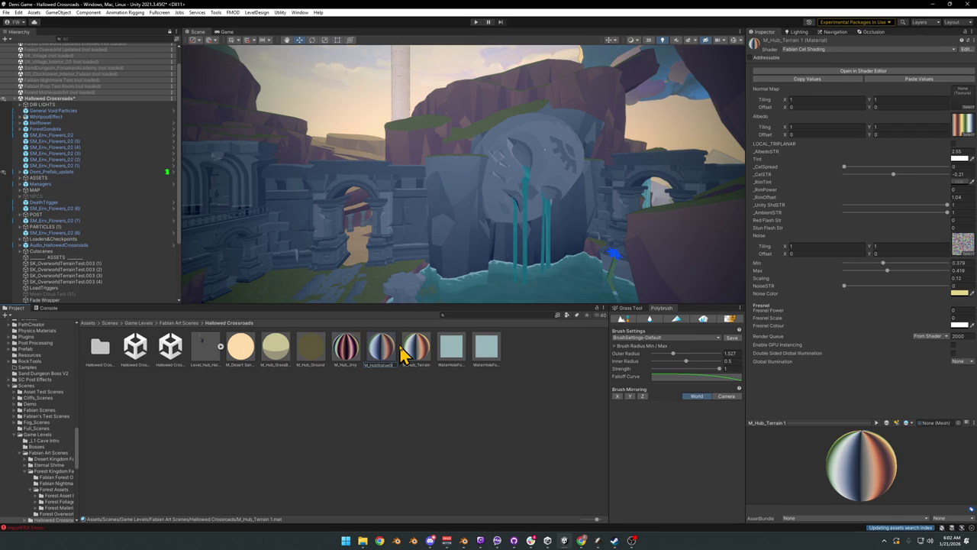
mouse_move(416, 350)
left_mouse_down()
mouse_move(421, 375)
mouse_move(521, 221)
mouse_move(499, 204)
left_mouse_up()
Step: Raise the statue material's _CelSpread to about 0.29, then select the Hubpillar.001 pillar
left_click_drag(847, 169, 902, 181)
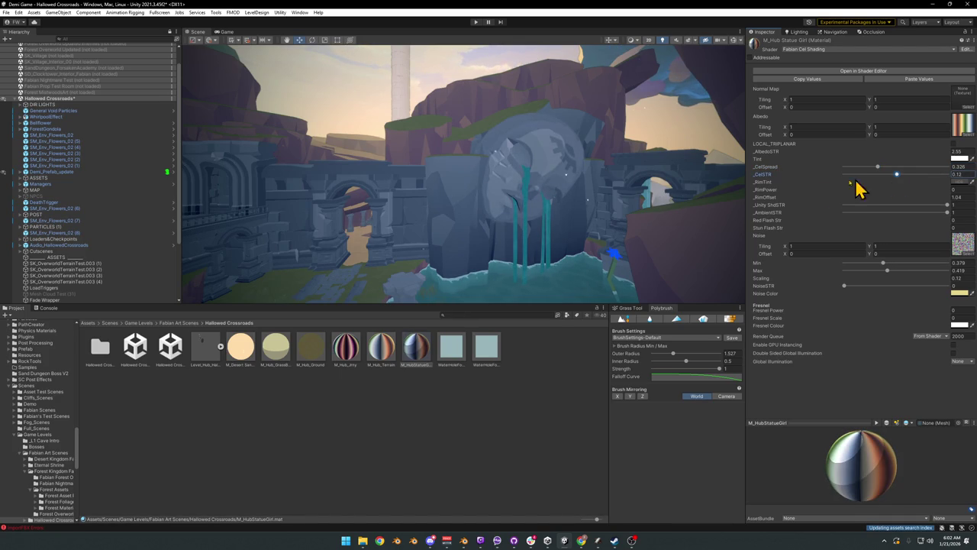
mouse_move(558, 234)
left_mouse_down()
mouse_move(571, 240)
mouse_move(557, 246)
mouse_move(572, 225)
mouse_move(607, 222)
mouse_move(563, 203)
mouse_move(565, 234)
mouse_move(522, 236)
mouse_move(490, 196)
left_mouse_up()
left_click(490, 196)
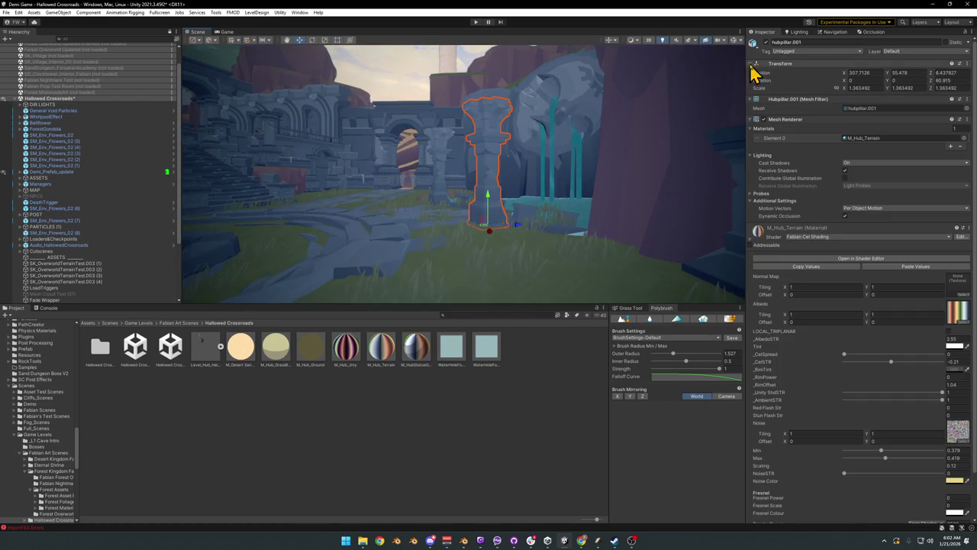
Step: Select the MK_StatueHead statue and drag it upward above the waterfalls
mouse_move(622, 160)
left_mouse_down()
mouse_move(475, 227)
mouse_move(475, 256)
mouse_move(454, 227)
mouse_move(532, 225)
mouse_move(447, 215)
mouse_move(484, 221)
mouse_move(421, 157)
mouse_move(434, 220)
mouse_move(468, 229)
mouse_move(470, 245)
left_mouse_up()
left_click(420, 150)
left_click(436, 443)
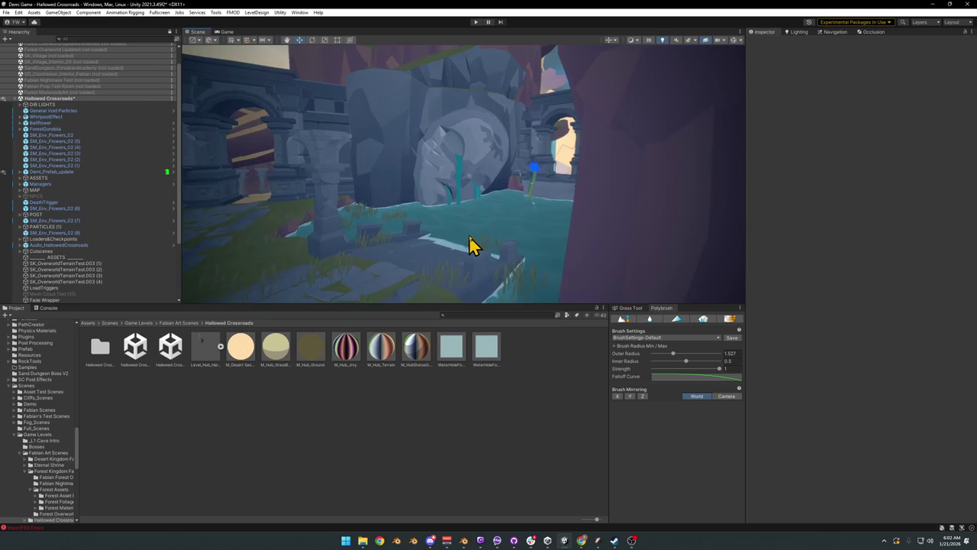
key("ctrl+z")
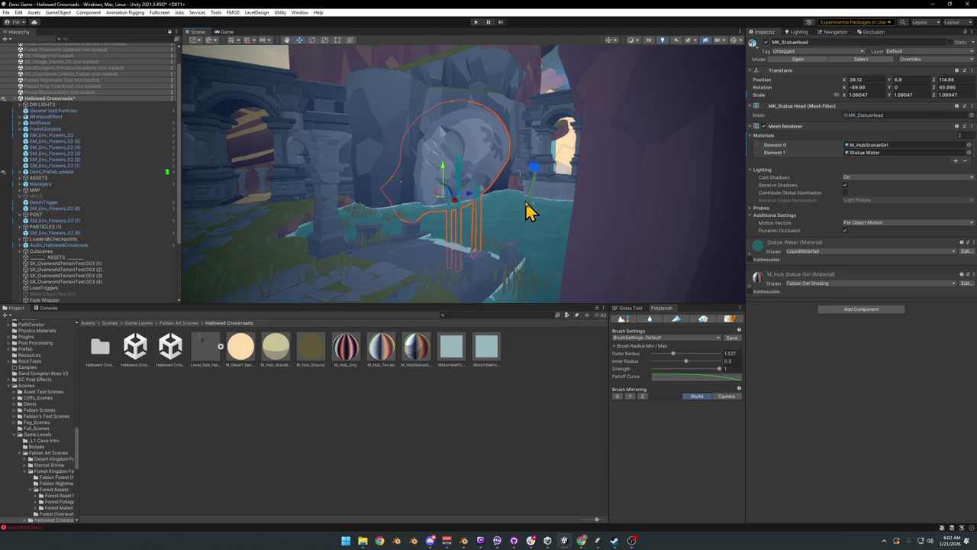
mouse_move(446, 211)
left_mouse_down()
mouse_move(447, 220)
mouse_move(443, 196)
mouse_move(475, 212)
mouse_move(481, 203)
mouse_move(448, 183)
mouse_move(449, 107)
left_mouse_up()
left_click(432, 460)
left_click(449, 199)
left_click(408, 445)
Step: Fly around the statue head, then toward the archway and left stairs to review the hub
left_click_drag(443, 221, 447, 145)
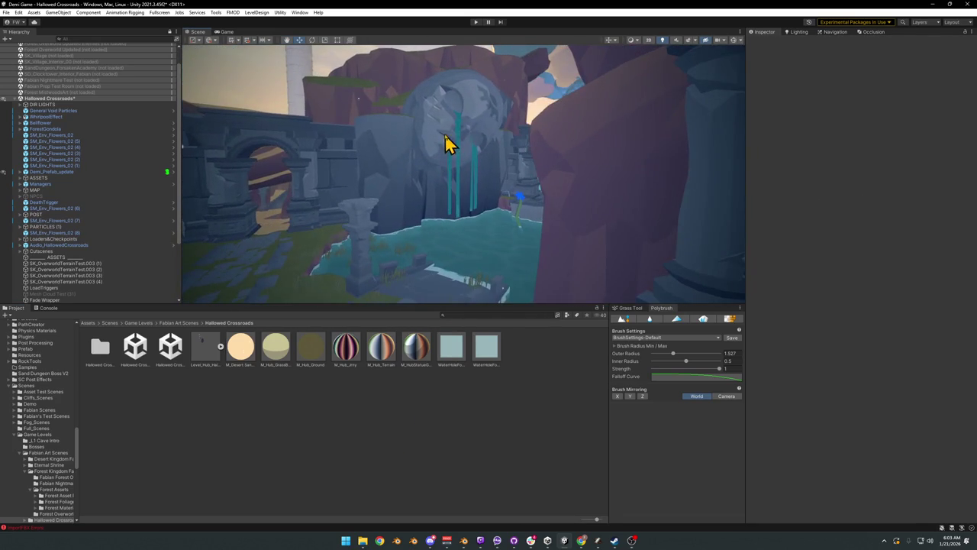
left_click(457, 134)
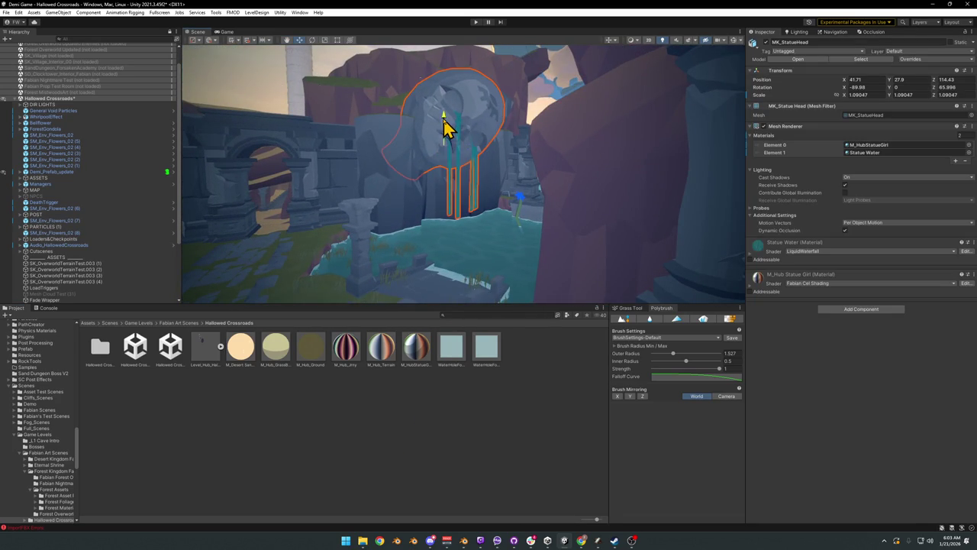
mouse_move(443, 131)
left_mouse_down()
mouse_move(462, 153)
mouse_move(448, 146)
mouse_move(459, 144)
mouse_move(448, 105)
mouse_move(449, 114)
left_mouse_up()
left_click(436, 436)
mouse_move(481, 175)
left_mouse_down()
mouse_move(442, 151)
mouse_move(429, 155)
left_mouse_up()
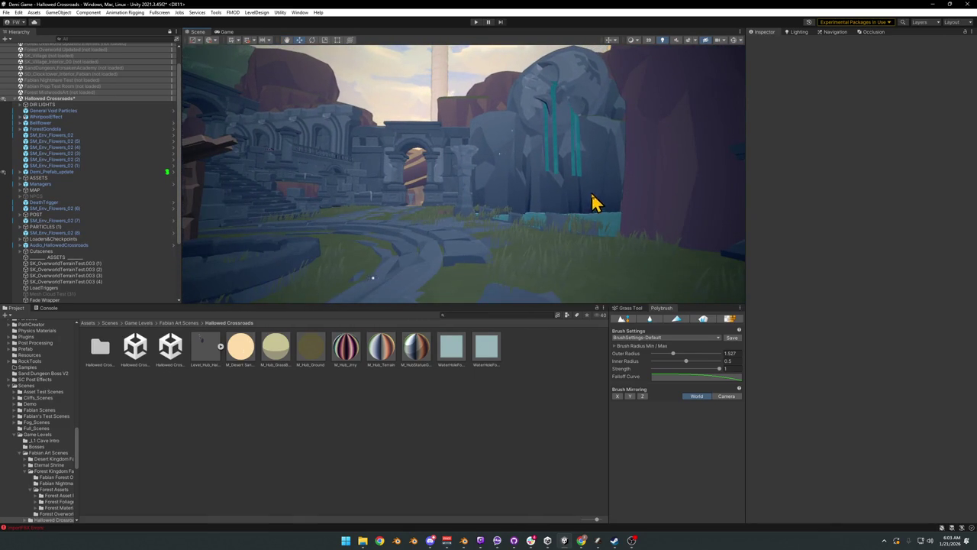
mouse_move(560, 208)
left_mouse_down()
mouse_move(534, 209)
mouse_move(521, 192)
mouse_move(566, 206)
left_mouse_up()
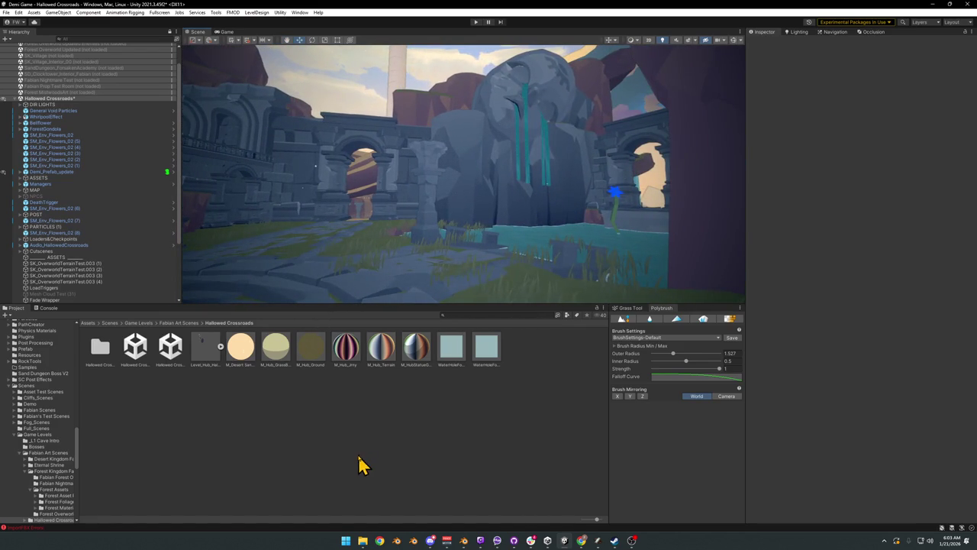
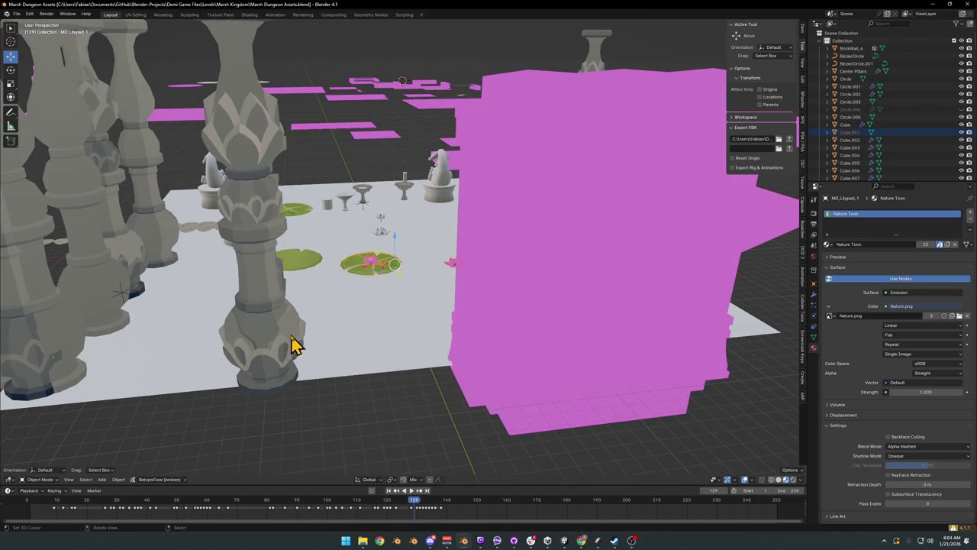
Step: Frame the carved stone pillar, orbit to a low side angle, and zoom onto the skull statue
left_click(279, 319)
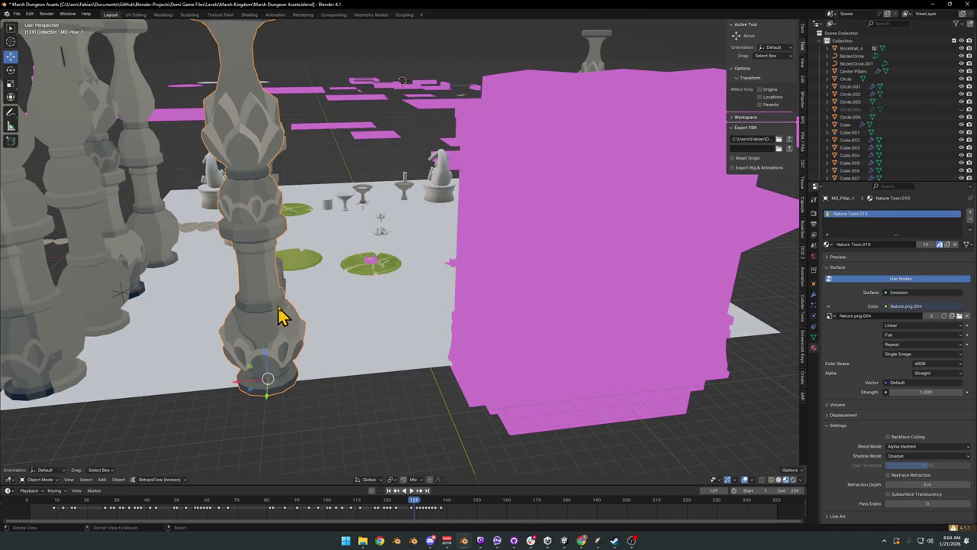
key("KP_Decimal")
mouse_move(387, 311)
left_mouse_down()
mouse_move(395, 384)
mouse_move(378, 338)
mouse_move(379, 358)
mouse_move(471, 344)
mouse_move(460, 358)
mouse_move(270, 338)
mouse_move(394, 338)
mouse_move(429, 313)
left_mouse_up()
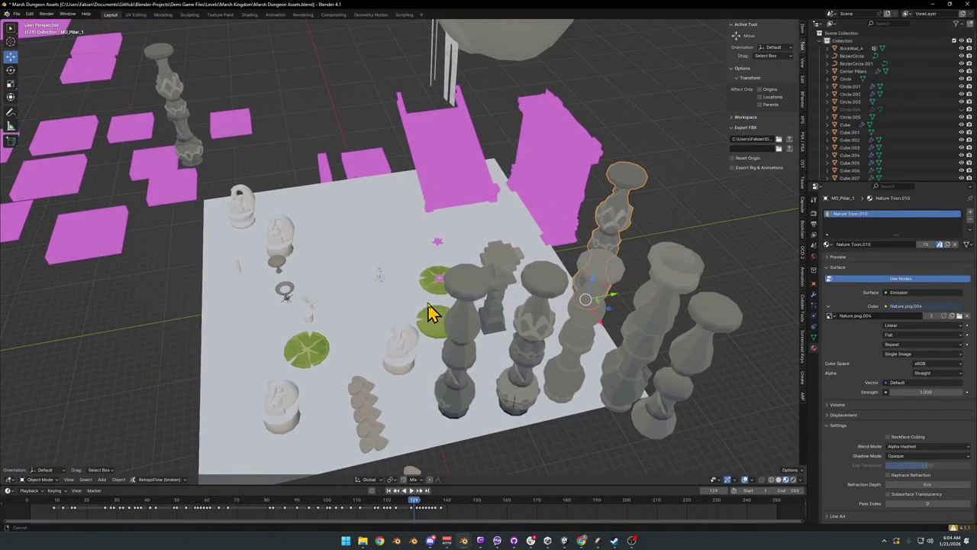
mouse_move(276, 260)
left_mouse_down()
mouse_move(471, 323)
mouse_move(548, 301)
mouse_move(509, 323)
mouse_move(450, 314)
mouse_move(446, 325)
left_mouse_up()
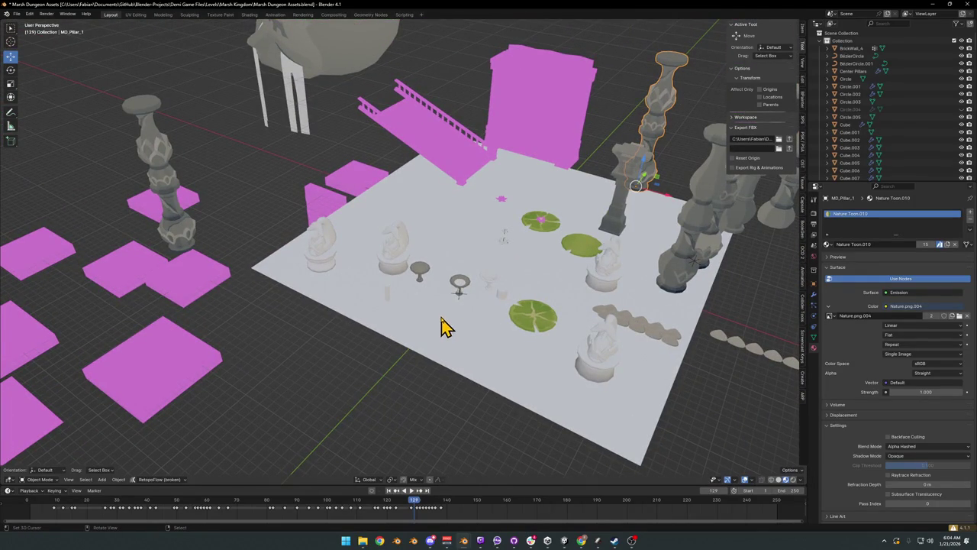
scroll(308, 98, "up", 10)
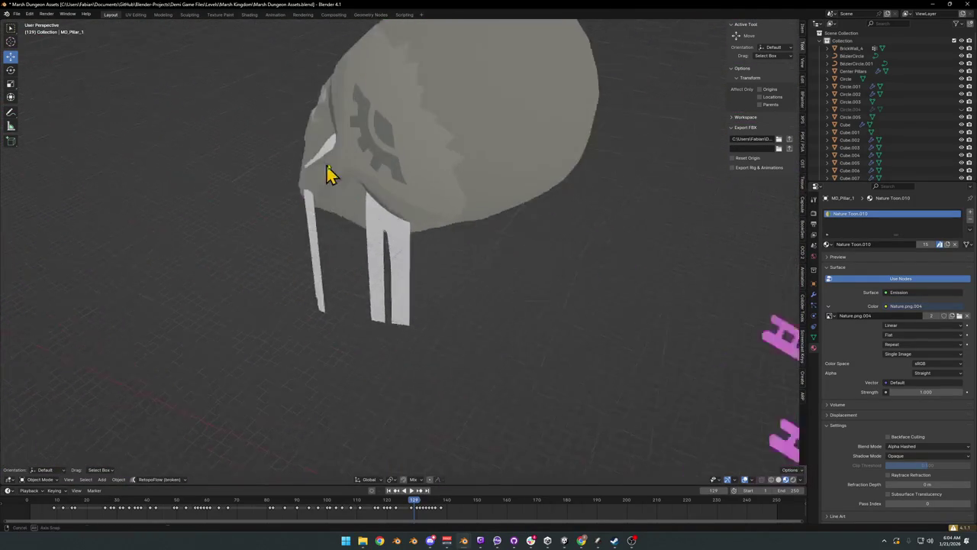
Step: Select the skull statue and clear its rotation
left_click(335, 260)
scroll(373, 247, "down", 3)
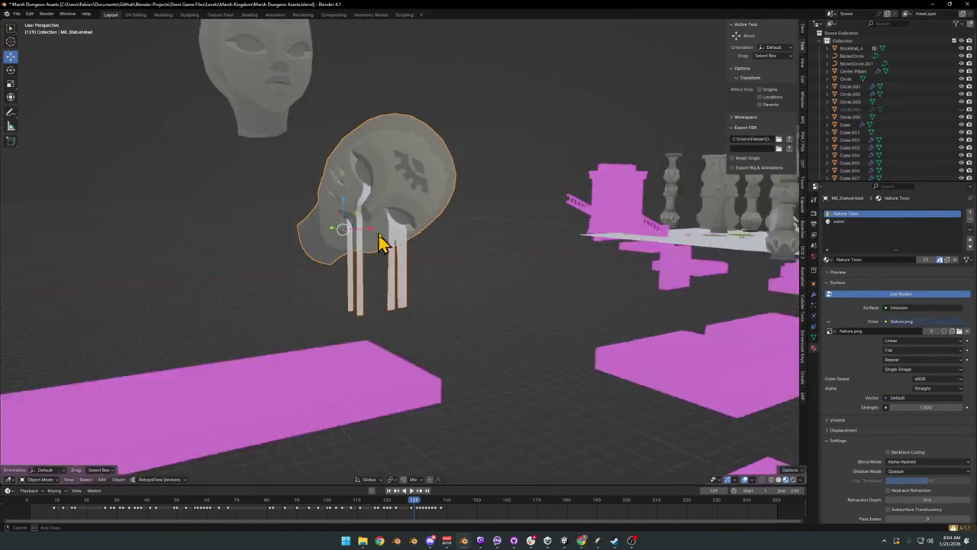
key("alt+r")
scroll(415, 251, "up", 4)
mouse_move(410, 262)
left_mouse_down()
mouse_move(441, 262)
mouse_move(362, 312)
left_mouse_up()
Step: In Edit Mode, select the bottom edges of the skull's hanging strips
key("Tab")
mouse_move(366, 371)
left_mouse_down()
mouse_move(395, 343)
mouse_move(324, 361)
left_mouse_up()
key("alt+a")
left_click(305, 348, "alt")
left_click(398, 348, "alt+shift")
left_click(416, 341, "alt+shift")
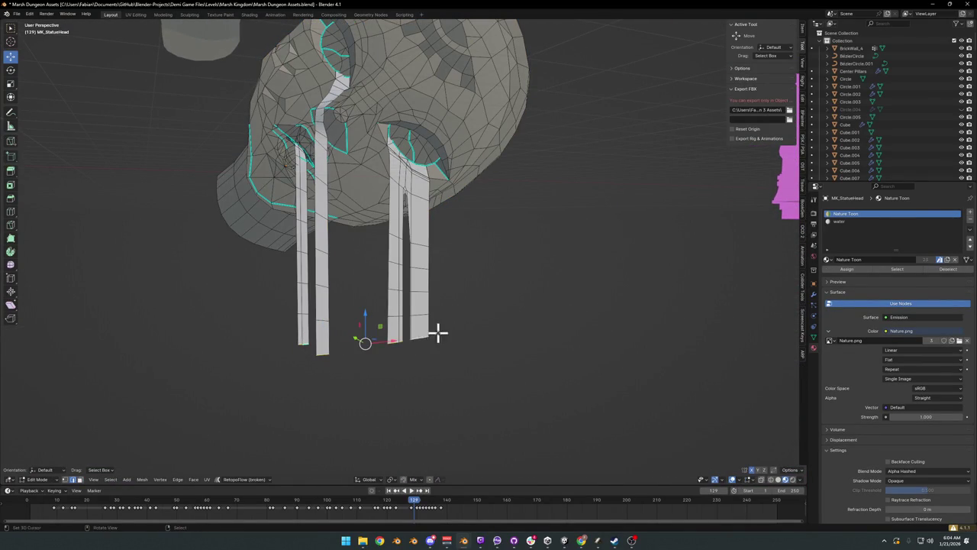
Step: Edge-slide the strip bottom edges further down to lengthen them, then return to Object Mode
key("g")
key("z")
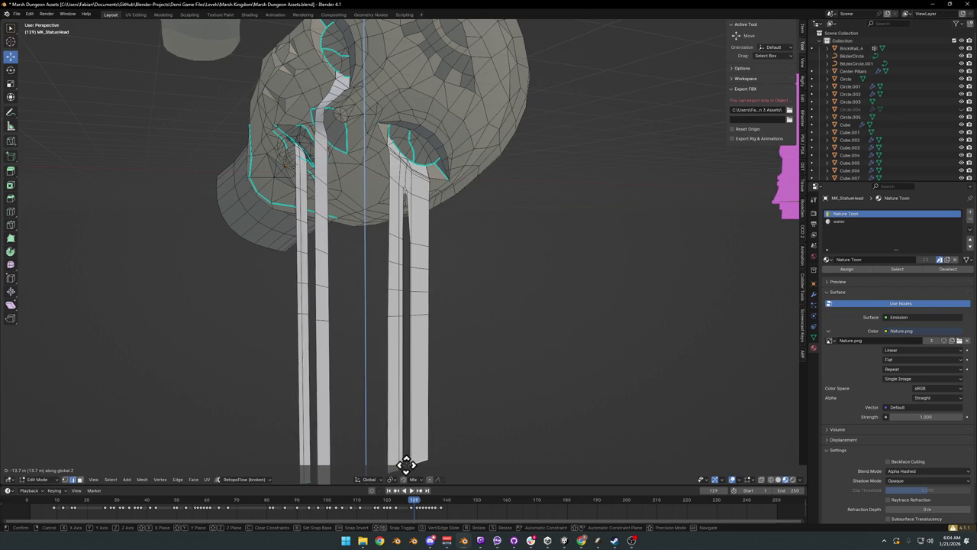
key("Escape")
key("g")
key("g")
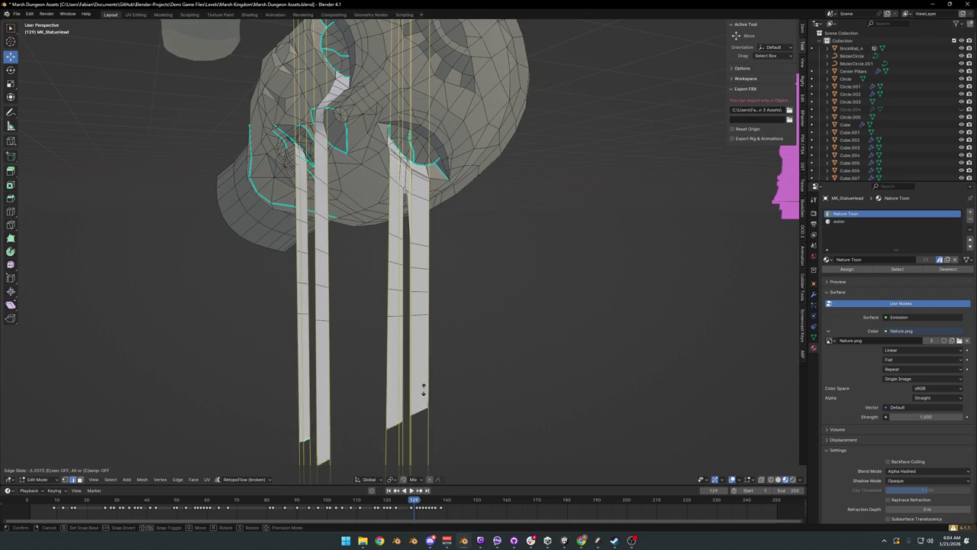
left_click(412, 445)
scroll(410, 332, "down", 5)
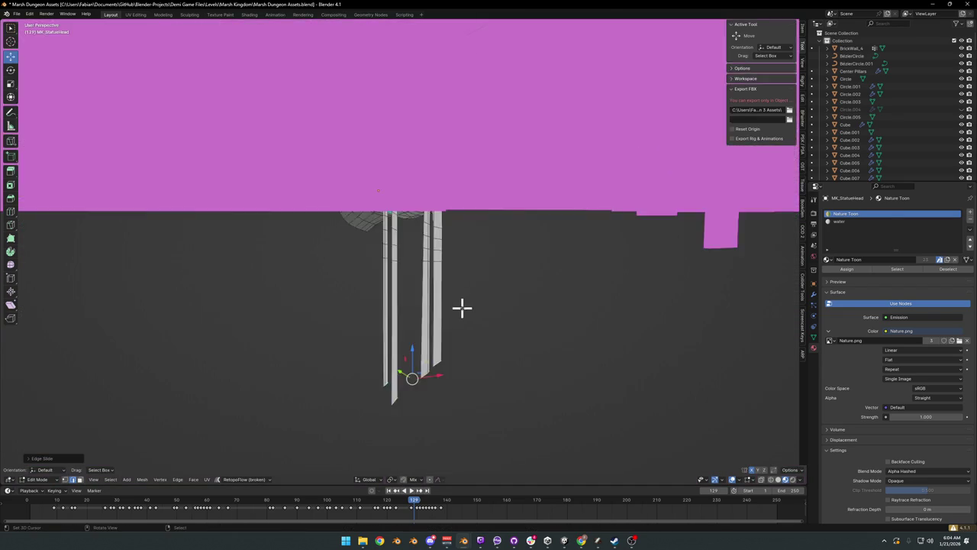
key("g")
key("g")
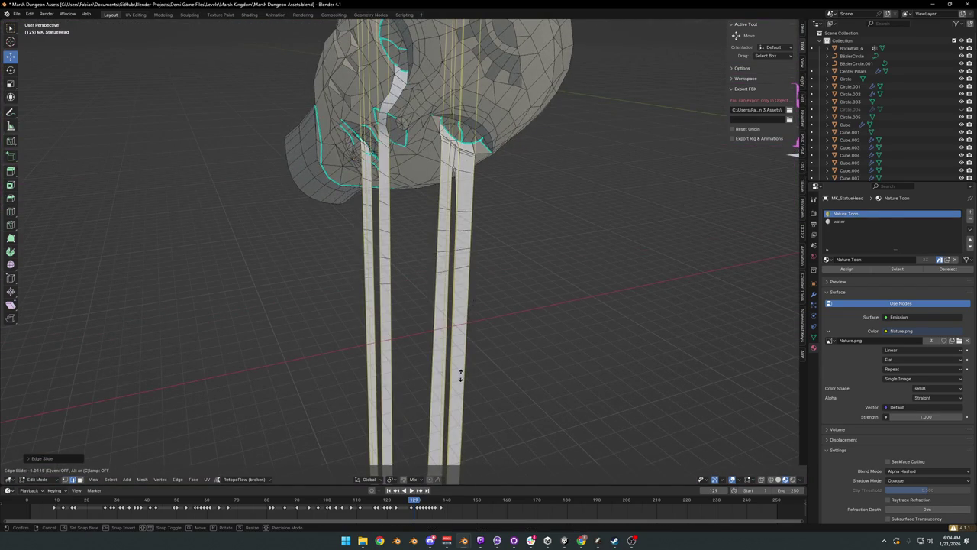
left_click(460, 375)
key("Tab")
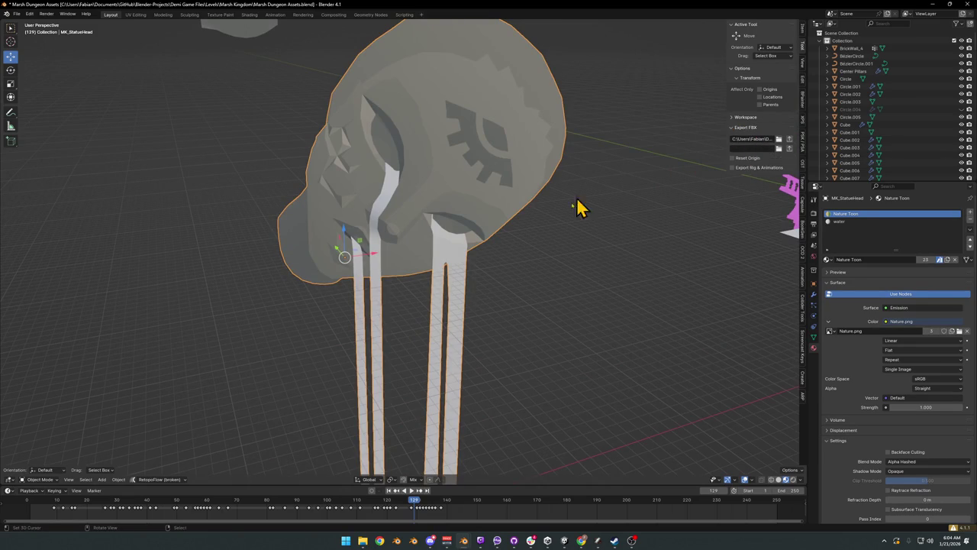
left_click(564, 541)
type("% statue hea")
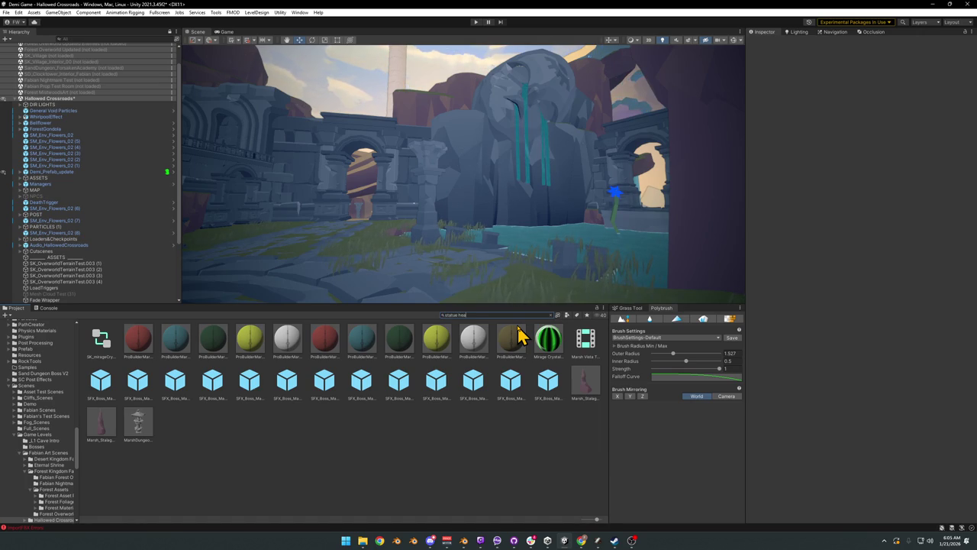
Step: Search the Project window for 'statue head', select MK_StatueHead, and show it in Explorer
type("d")
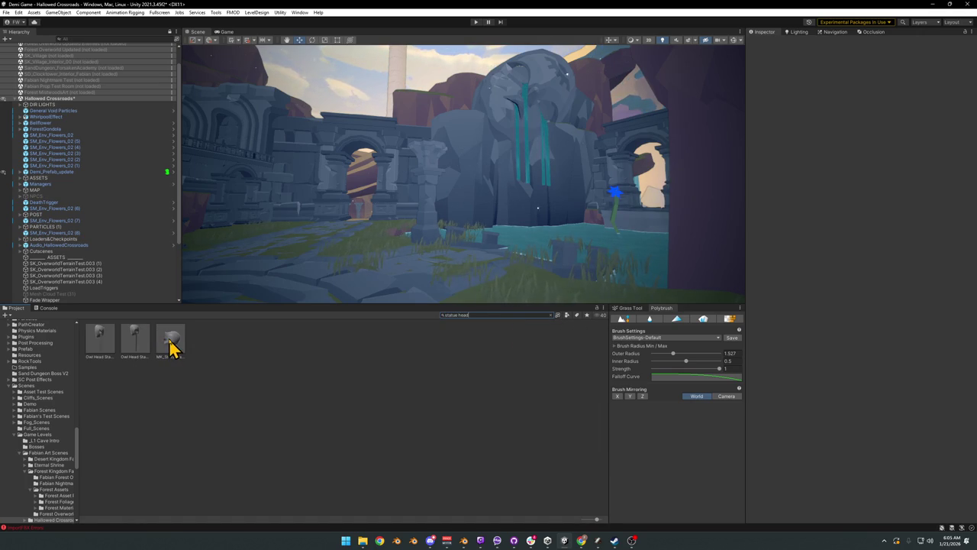
left_click(171, 341)
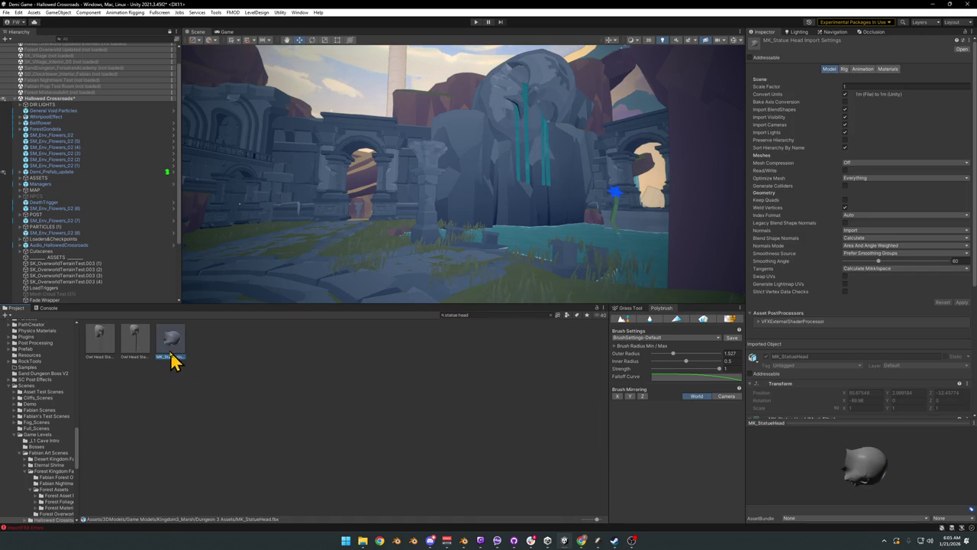
right_click(167, 339)
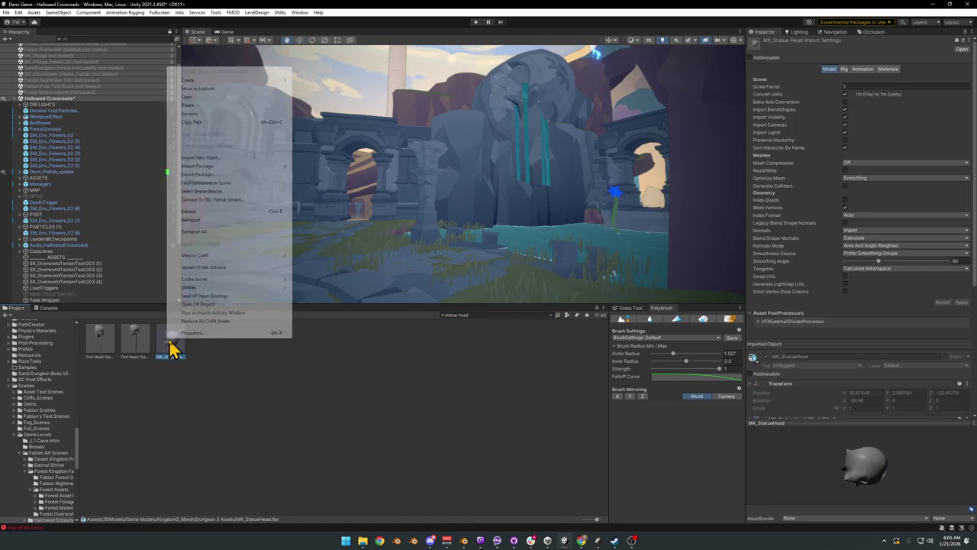
left_click(218, 87)
key("w")
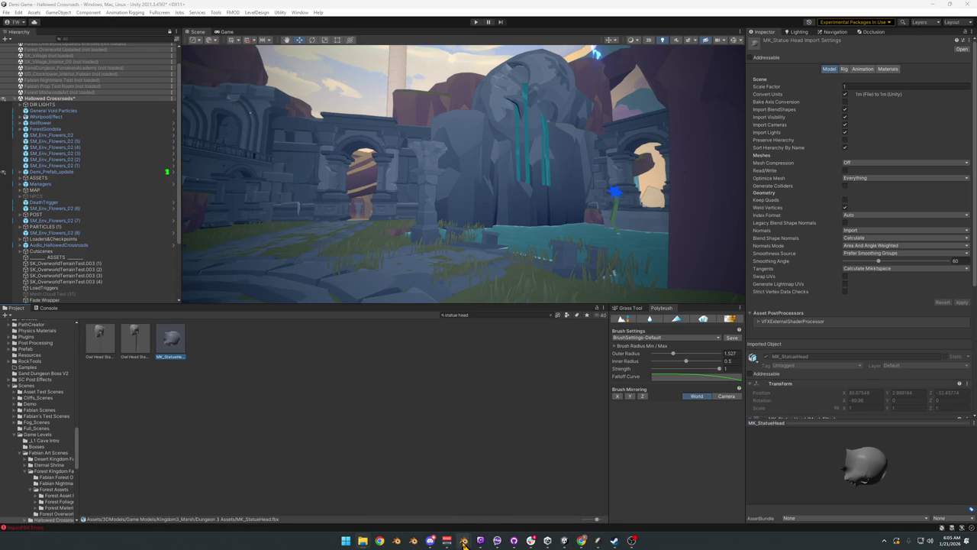
Step: Bring Blender forward, then return to Unity and fly the scene camera toward the stone arch
mouse_move(463, 542)
left_click(877, 504)
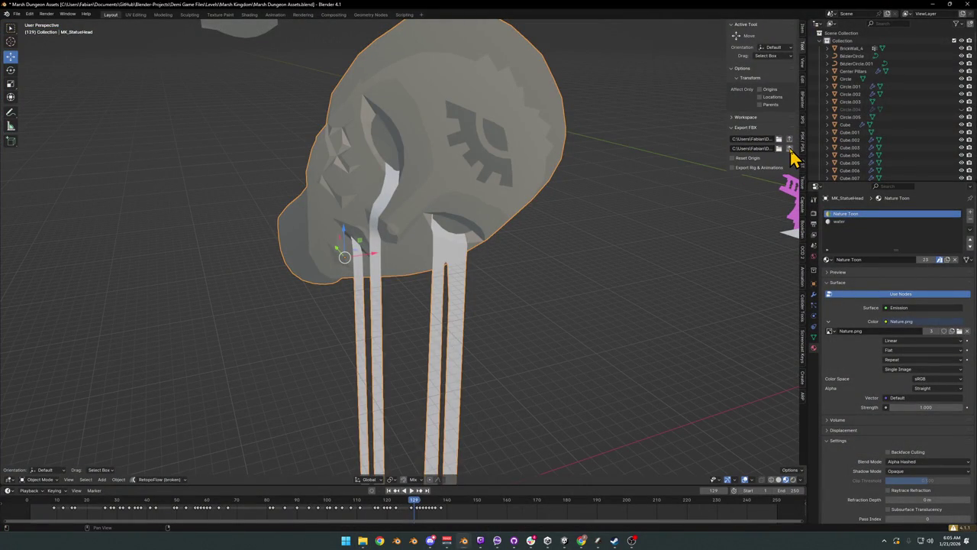
left_click(565, 540)
mouse_move(446, 183)
left_mouse_down()
mouse_move(471, 168)
mouse_move(478, 187)
mouse_move(573, 207)
mouse_move(508, 207)
mouse_move(453, 189)
mouse_move(553, 209)
mouse_move(510, 219)
mouse_move(510, 165)
left_mouse_up()
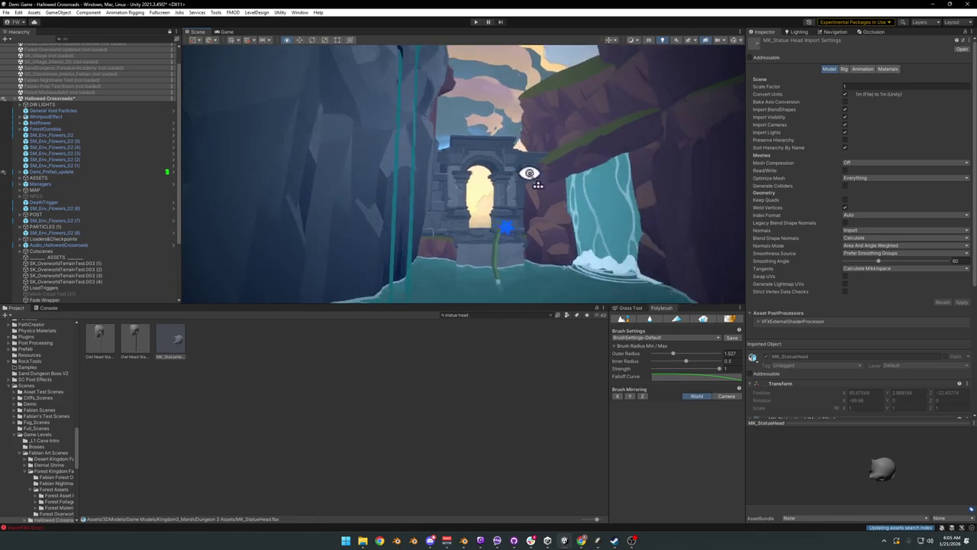
mouse_move(515, 187)
left_mouse_down()
mouse_move(458, 192)
mouse_move(527, 91)
left_mouse_up()
left_click_drag(511, 172, 423, 175)
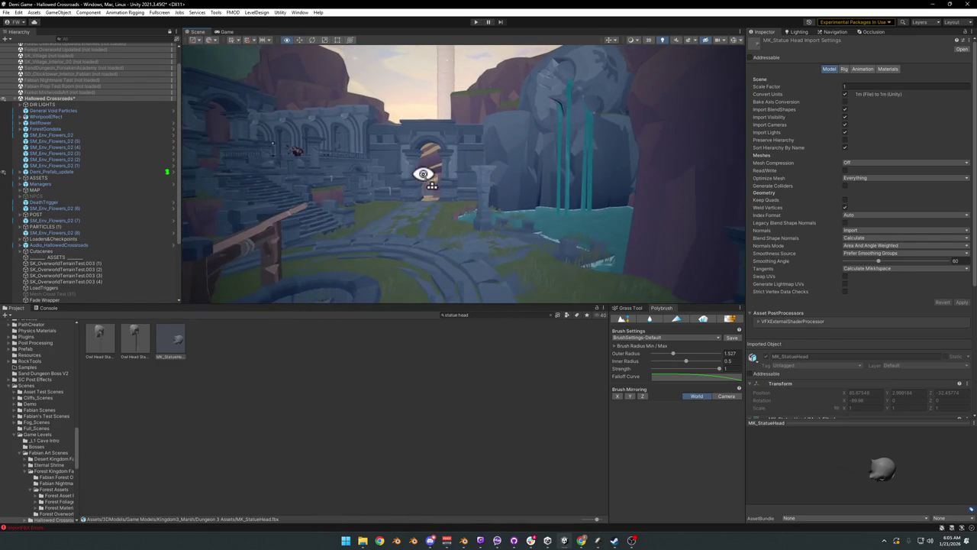
Step: Separate the skull's leftmost hanging strip into its own object in Blender, then return to Unity
left_click(935, 6)
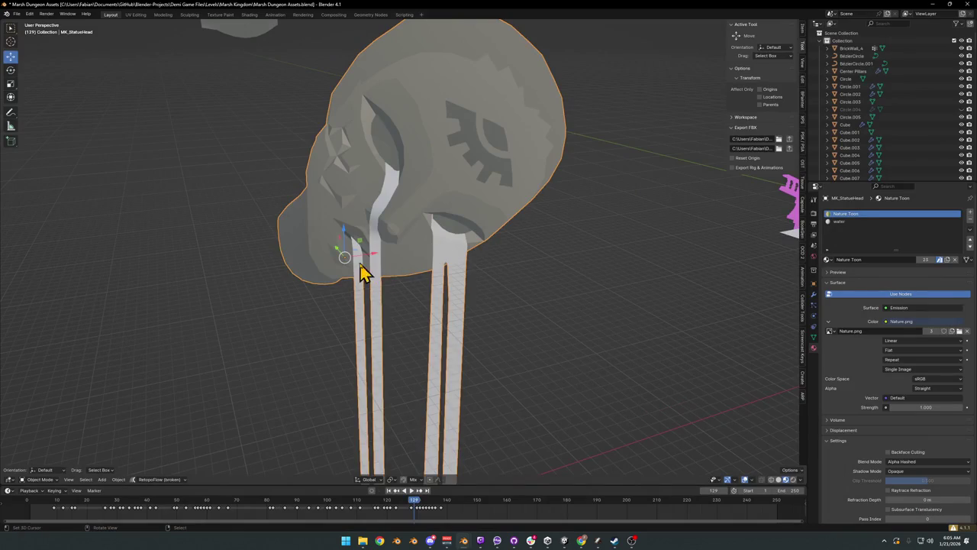
key("Tab")
scroll(406, 262, "up", 3)
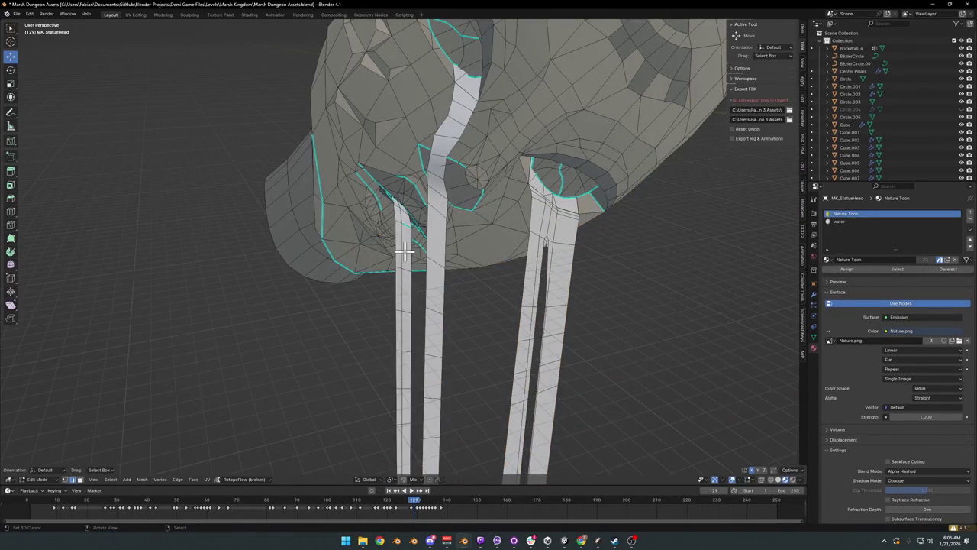
key("l")
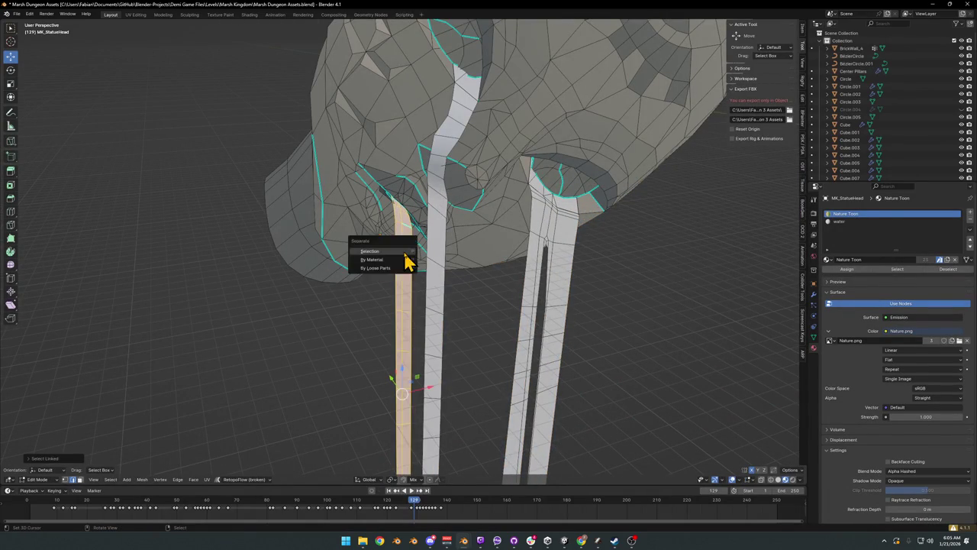
left_click(405, 260)
key("Tab")
left_click(574, 205)
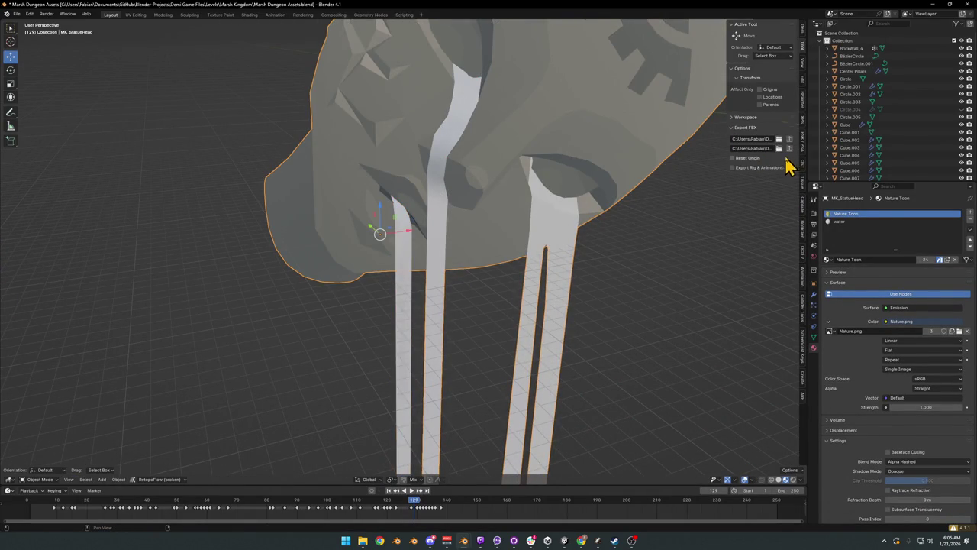
left_click(566, 542)
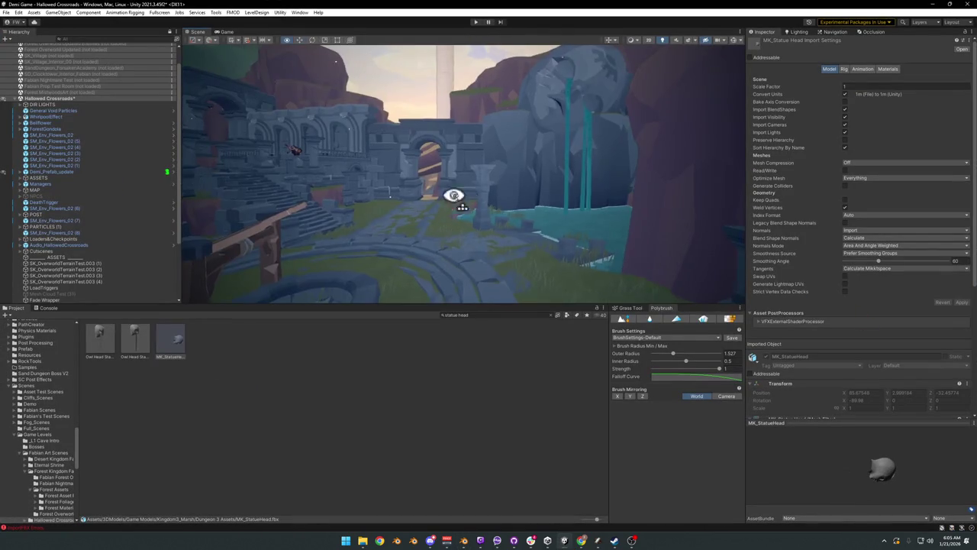
Step: Fly the Scene camera across the courtyard to the statue head and waterfall, and select the statue head
key("s")
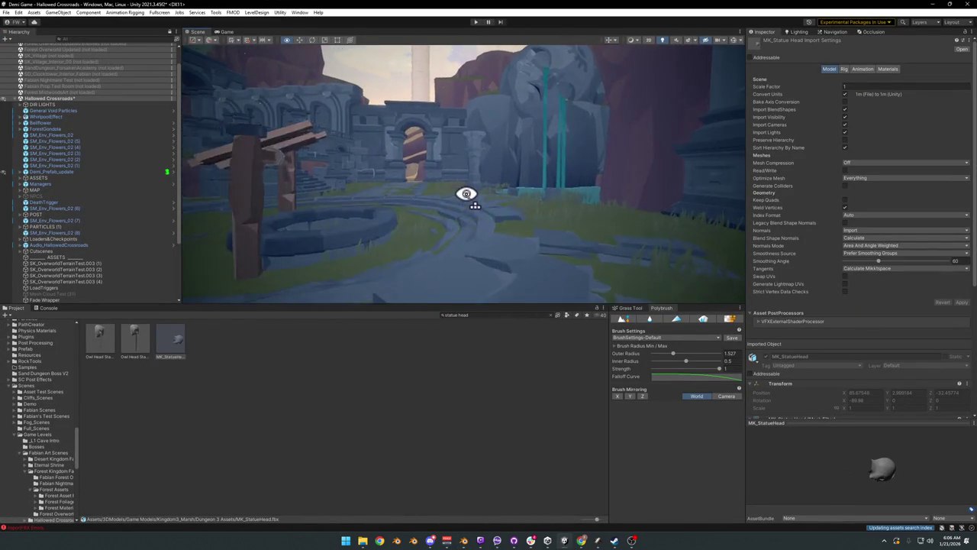
key("w")
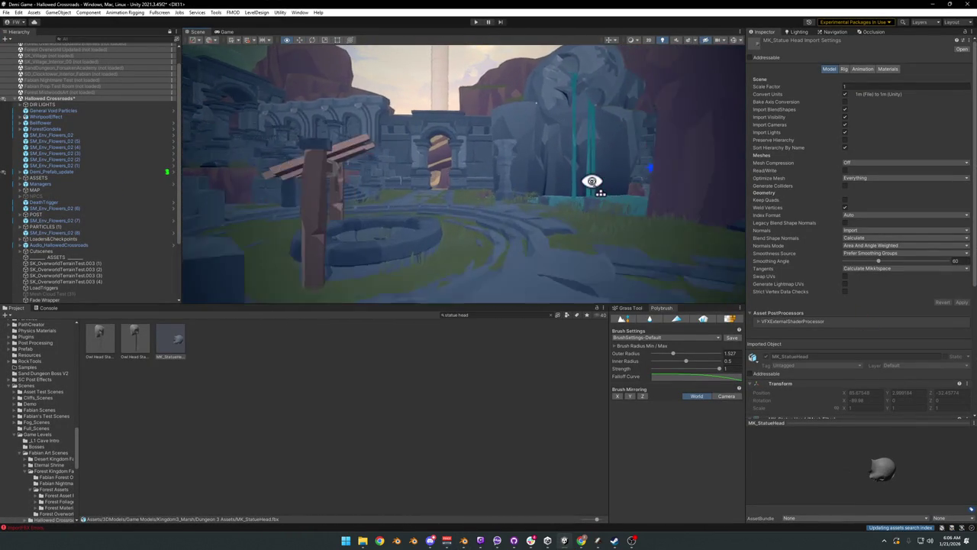
key("w")
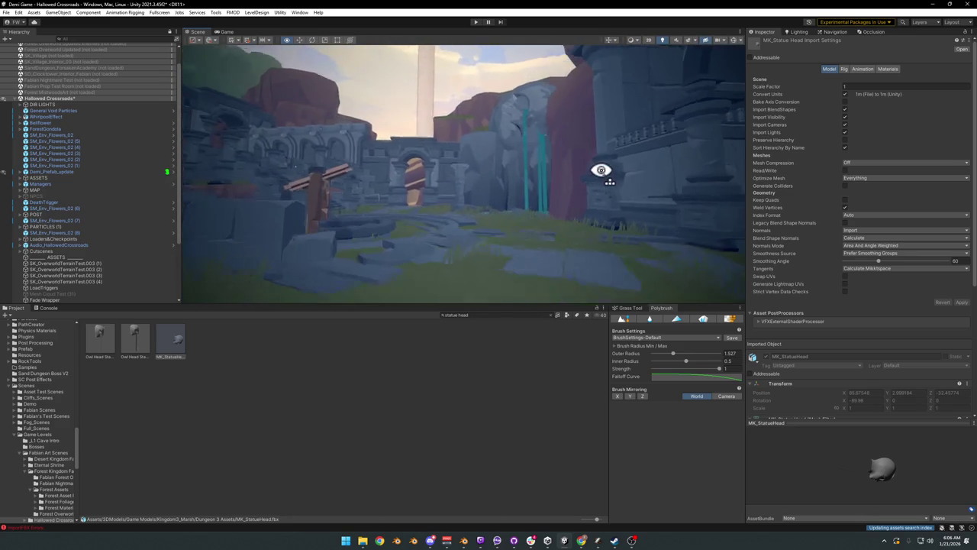
key("s")
key("w")
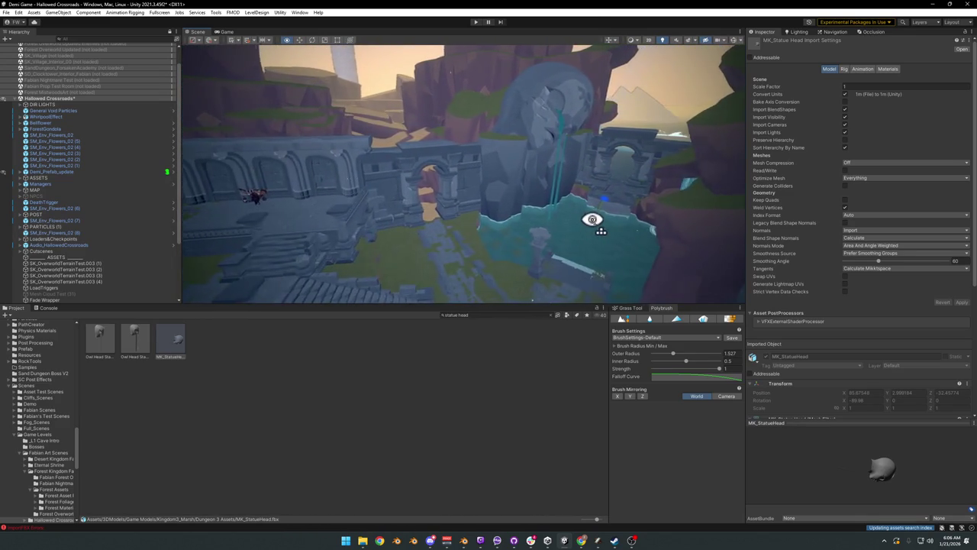
key("w")
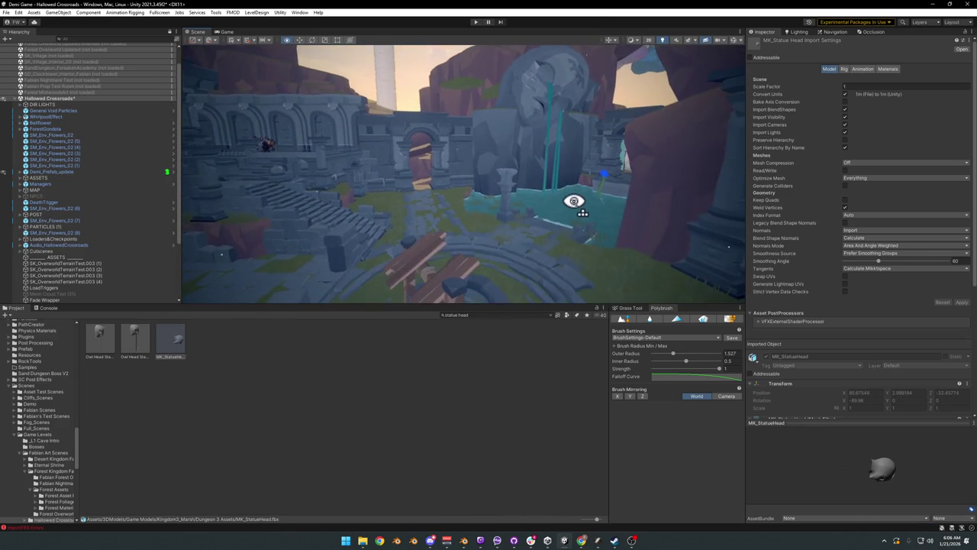
key("w")
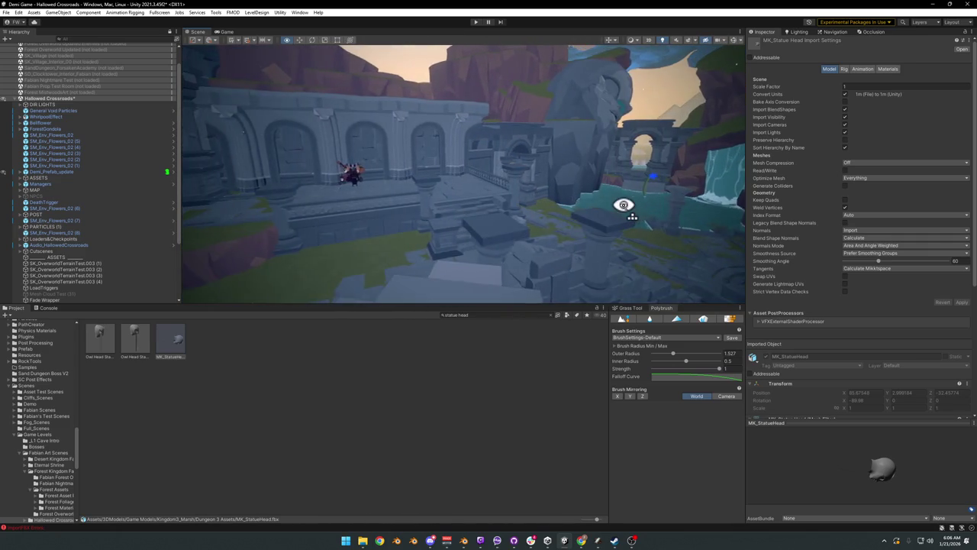
key("w")
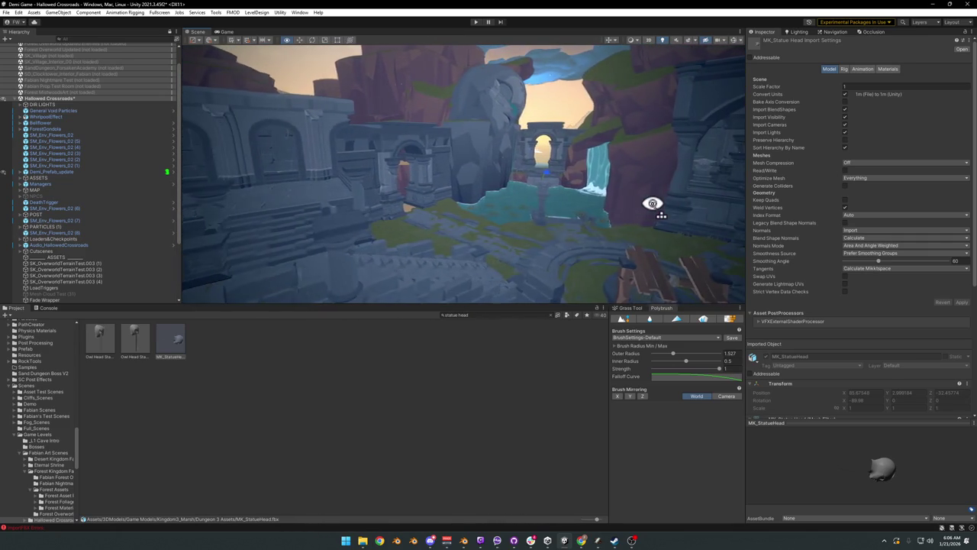
key("w")
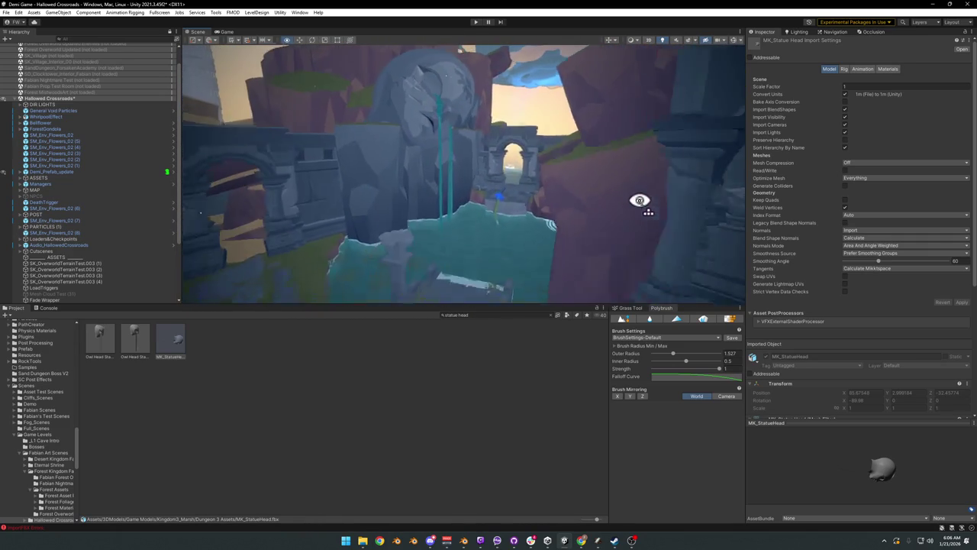
left_click(446, 147)
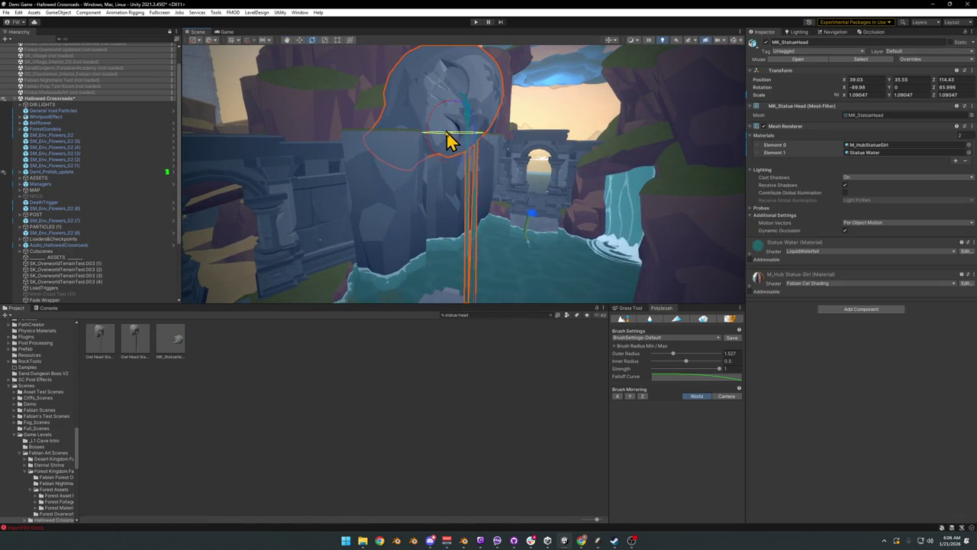
Step: Drag MK_StatueHead over the waterfall pool to X 40.58, Y 35.55, Z 105.34
scroll(447, 143, "up", 3)
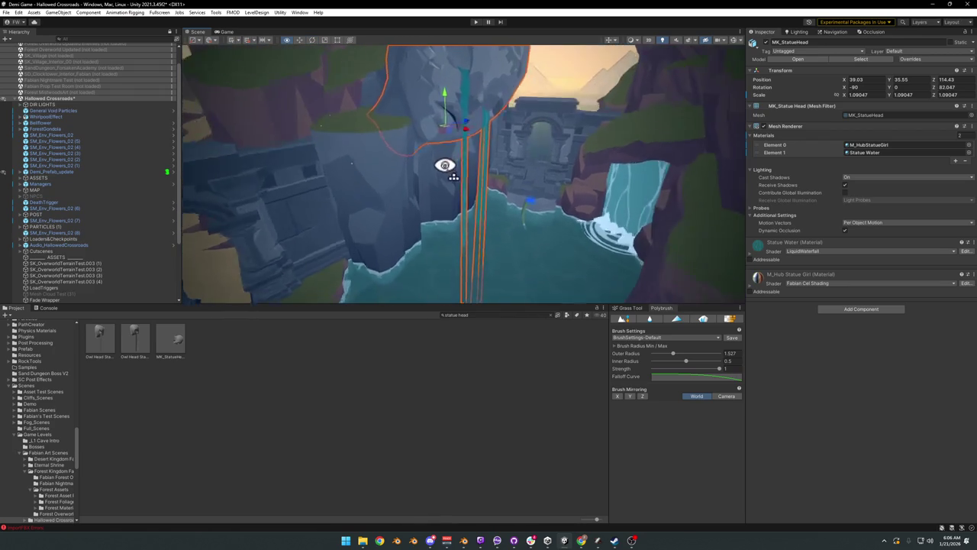
left_click_drag(447, 183, 422, 179)
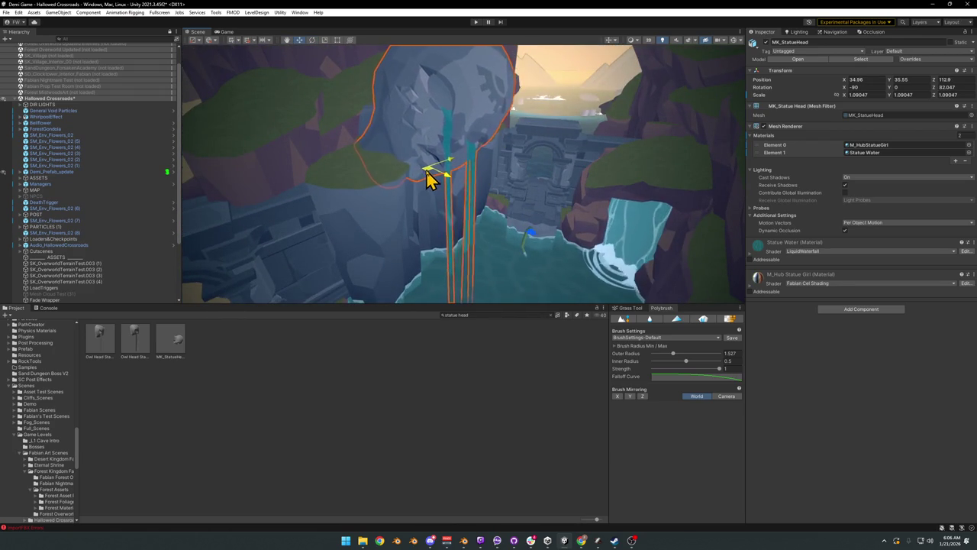
left_click(456, 277)
mouse_move(456, 277)
left_mouse_down()
mouse_move(421, 163)
mouse_move(413, 195)
mouse_move(375, 190)
mouse_move(415, 244)
mouse_move(439, 251)
left_mouse_up()
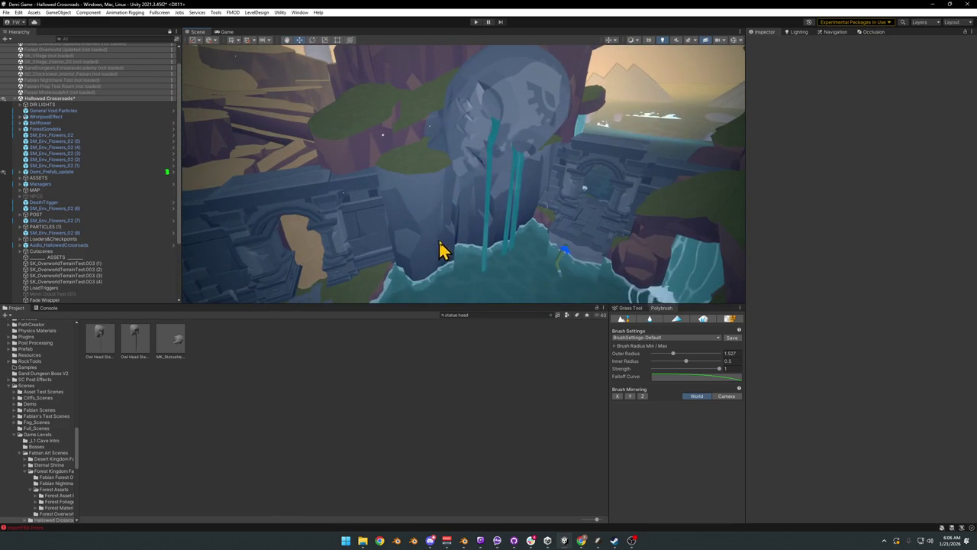
key("ctrl+z")
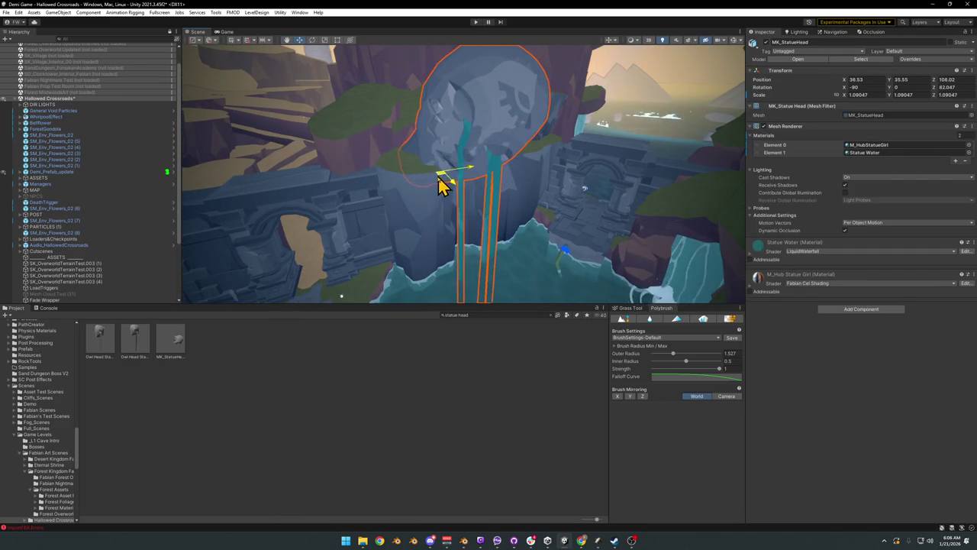
left_click_drag(439, 186, 438, 186)
key("w")
mouse_move(440, 188)
left_mouse_down("alt")
mouse_move(463, 178)
mouse_move(458, 187)
left_mouse_up("alt")
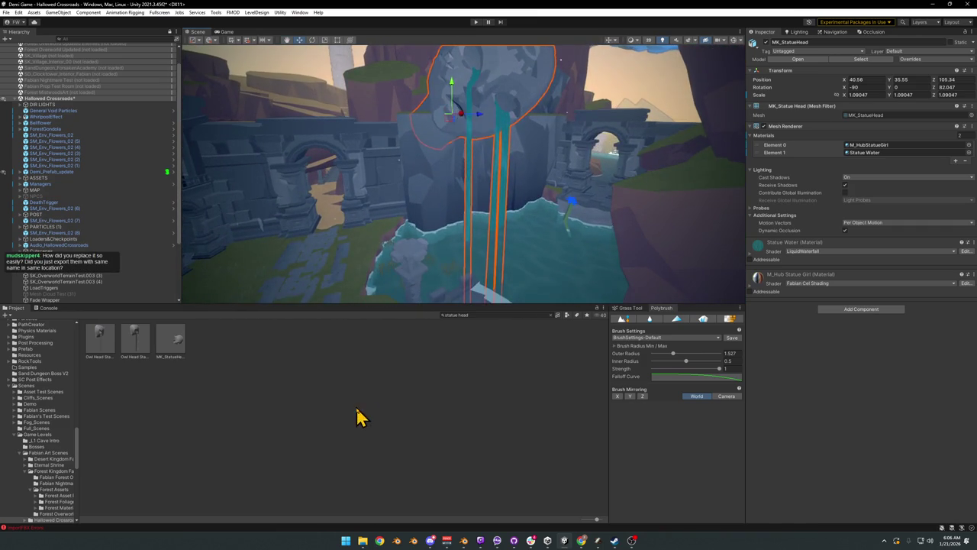
left_click(360, 410)
mouse_move(425, 257)
left_mouse_down("alt")
mouse_move(407, 219)
mouse_move(428, 196)
mouse_move(376, 199)
left_mouse_up("alt")
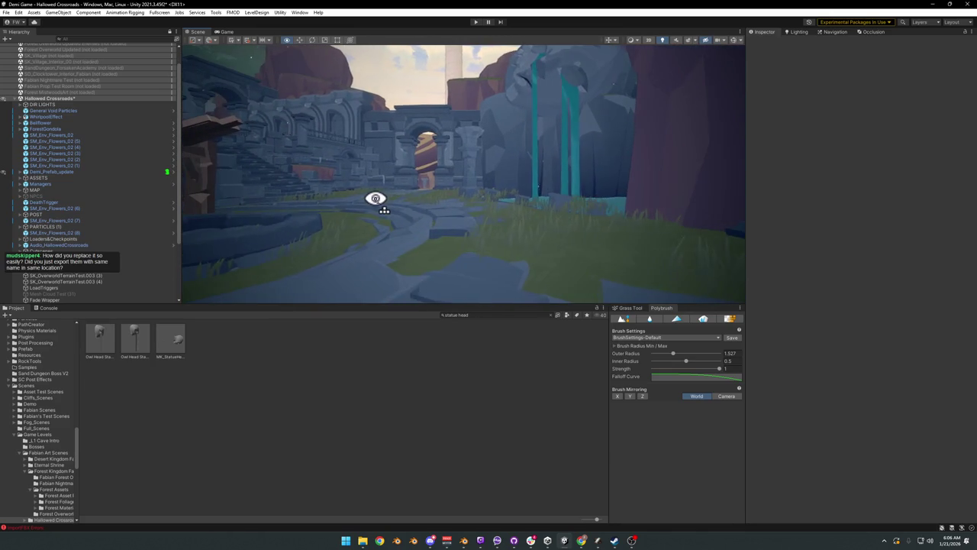
Step: Fly along the ruins' path to inspect the moved statue head, then select it again
mouse_move(441, 219)
left_mouse_down("alt")
mouse_move(417, 206)
mouse_move(451, 221)
mouse_move(603, 207)
mouse_move(506, 188)
mouse_move(436, 209)
mouse_move(425, 230)
left_mouse_up("alt")
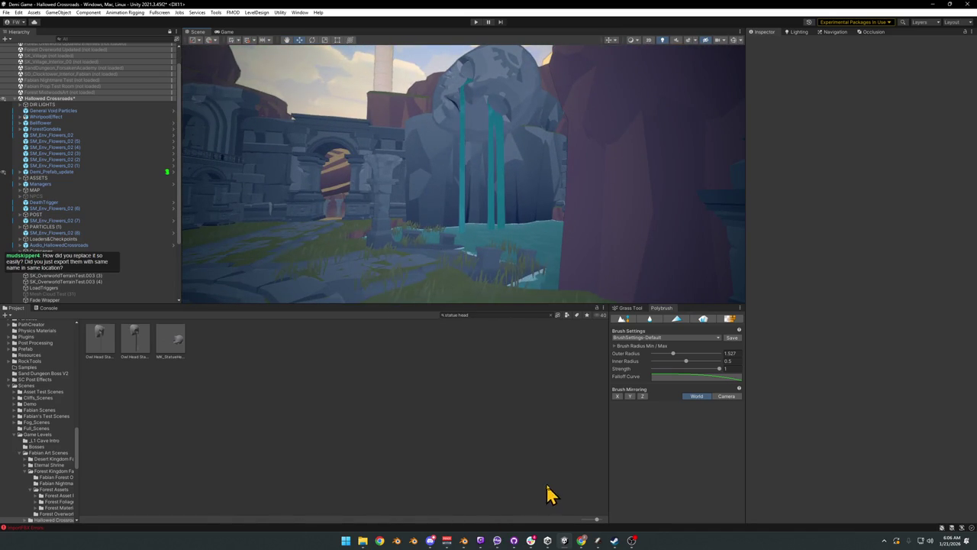
left_click(638, 543)
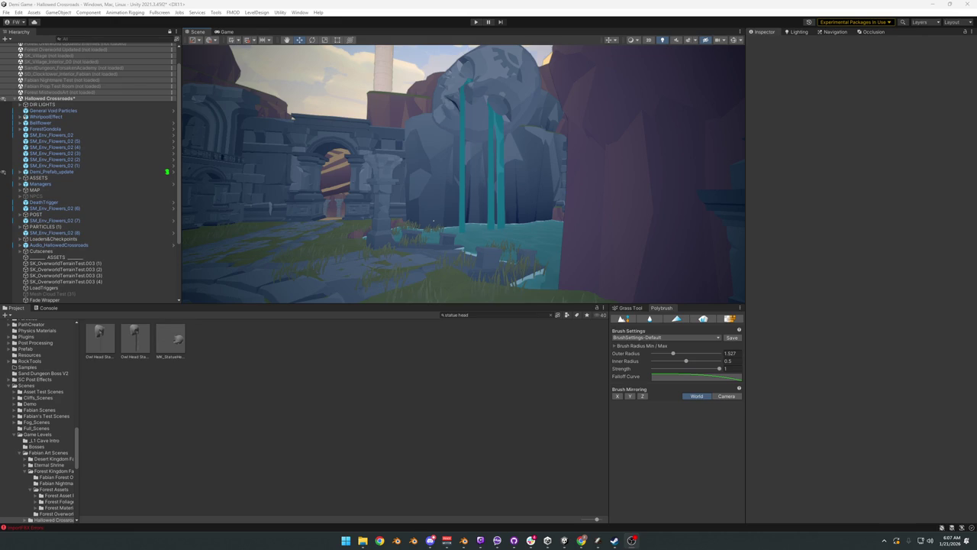
left_click(405, 396)
mouse_move(481, 208)
left_mouse_down()
mouse_move(465, 207)
mouse_move(482, 212)
mouse_move(482, 226)
left_mouse_up()
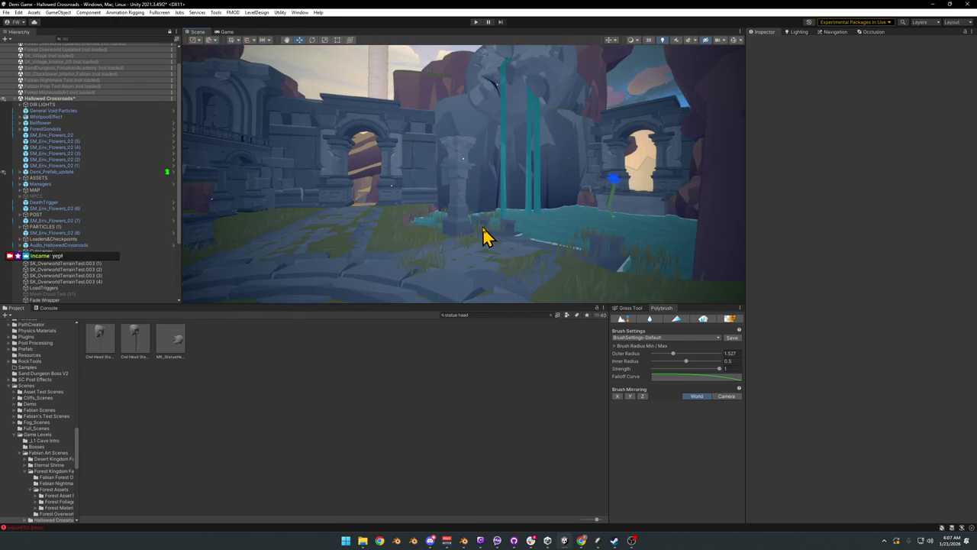
key("alt+Tab")
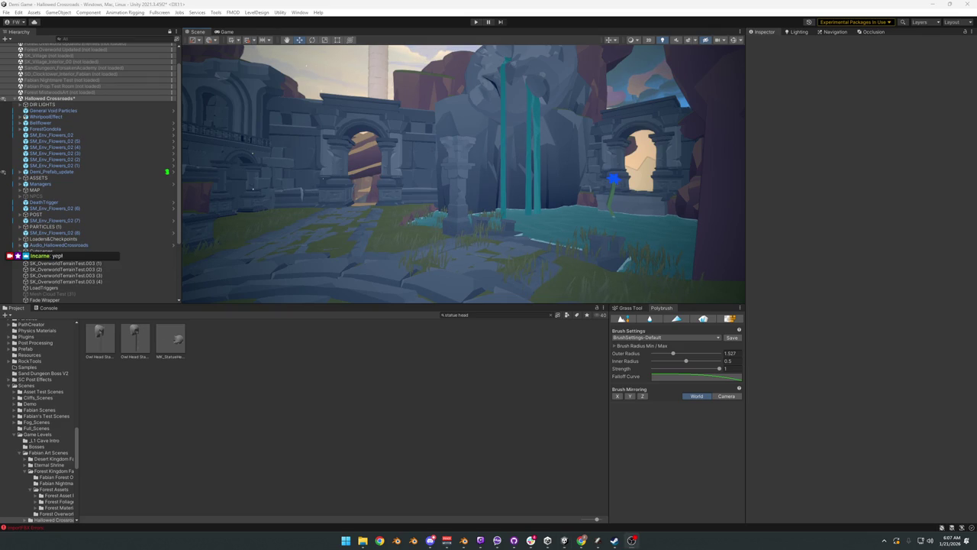
mouse_move(547, 152)
left_mouse_down()
mouse_move(534, 148)
mouse_move(508, 181)
mouse_move(558, 153)
mouse_move(567, 190)
mouse_move(557, 224)
mouse_move(497, 194)
mouse_move(468, 224)
mouse_move(501, 252)
mouse_move(469, 192)
mouse_move(448, 186)
mouse_move(506, 191)
mouse_move(466, 170)
mouse_move(469, 185)
mouse_move(405, 185)
mouse_move(415, 203)
mouse_move(443, 213)
left_mouse_up()
left_click(504, 197)
Step: Reselect the statue head and slide it along its X axis into its final spot
left_click(441, 398)
left_click(468, 220)
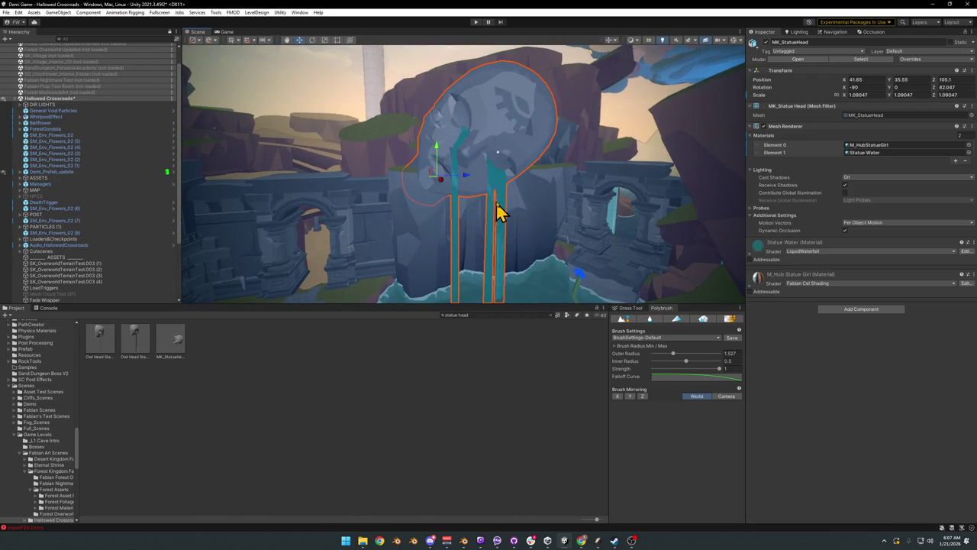
left_click_drag(485, 186, 507, 213)
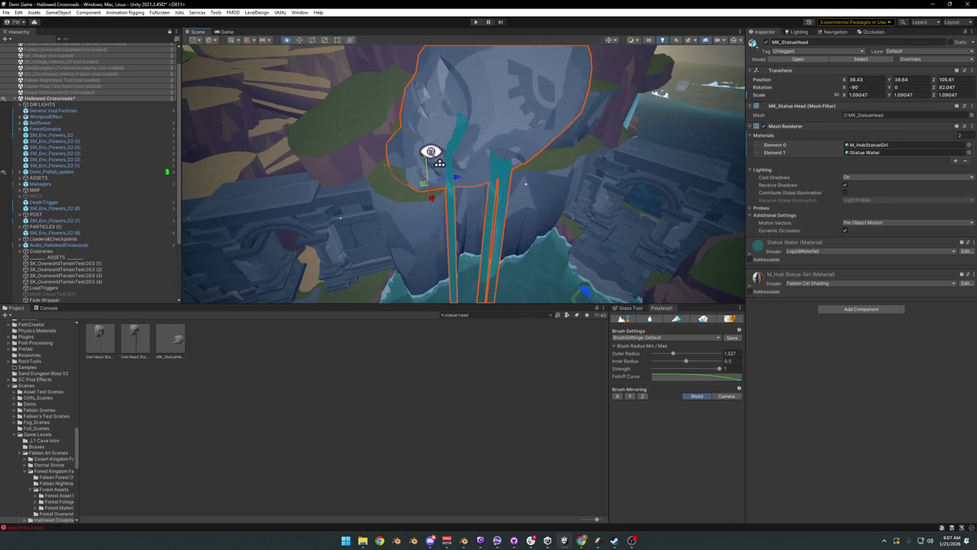
left_click(402, 417)
mouse_move(459, 252)
left_mouse_down()
mouse_move(463, 157)
mouse_move(440, 146)
left_mouse_up()
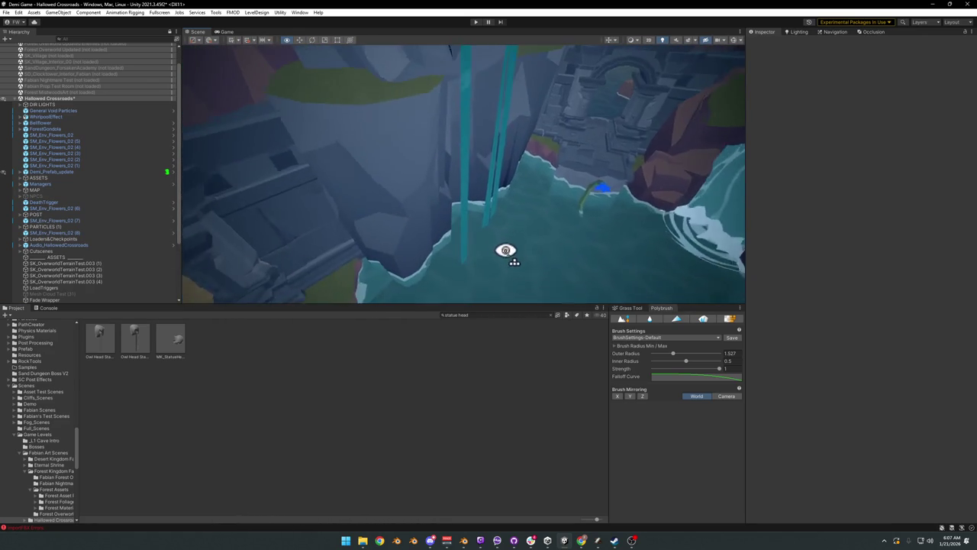
left_click(500, 200)
left_click_drag(500, 200, 482, 178)
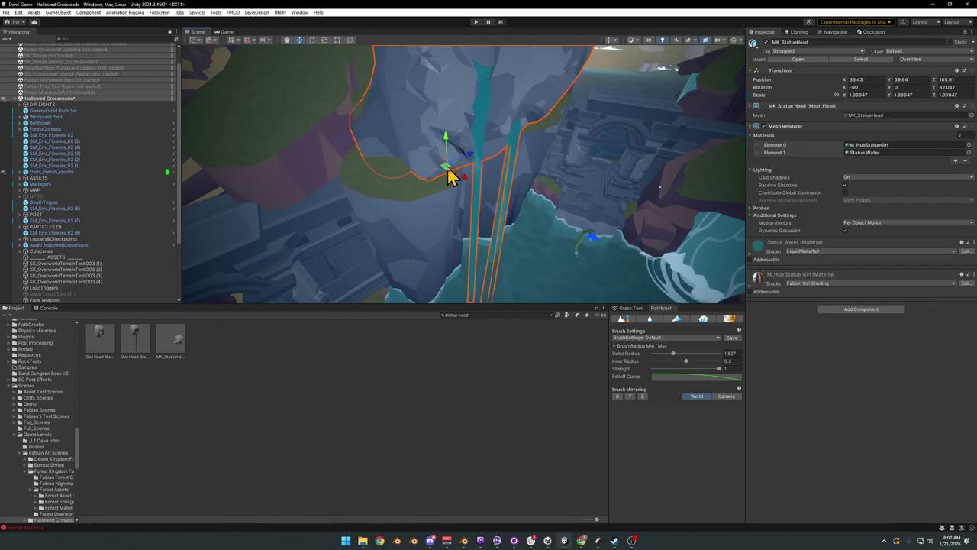
mouse_move(446, 167)
left_mouse_down()
mouse_move(395, 100)
mouse_move(482, 174)
left_mouse_up()
Step: Fly through the ruins to review the statue head, arch and path together
mouse_move(477, 235)
left_mouse_down()
mouse_move(474, 216)
mouse_move(450, 214)
mouse_move(495, 220)
mouse_move(502, 257)
mouse_move(510, 252)
mouse_move(471, 205)
left_mouse_up()
key("w")
key("s")
key("w")
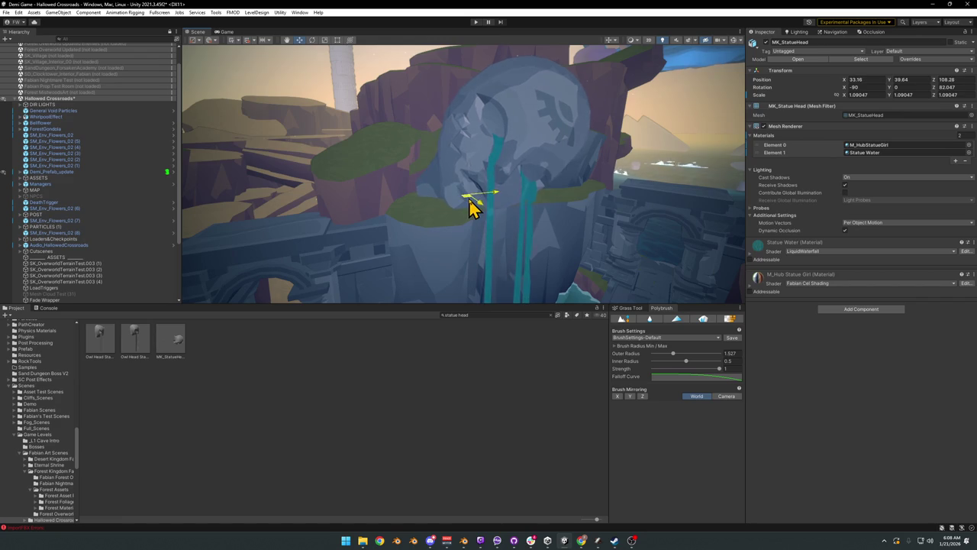
left_click(485, 380)
key("w")
mouse_move(467, 252)
left_mouse_down()
mouse_move(451, 221)
mouse_move(423, 212)
mouse_move(336, 230)
mouse_move(413, 208)
mouse_move(509, 219)
mouse_move(478, 207)
mouse_move(443, 206)
mouse_move(515, 218)
mouse_move(397, 203)
mouse_move(366, 211)
mouse_move(531, 244)
mouse_move(456, 246)
mouse_move(461, 219)
mouse_move(364, 191)
mouse_move(414, 210)
mouse_move(438, 200)
mouse_move(334, 190)
mouse_move(362, 203)
mouse_move(321, 207)
mouse_move(471, 211)
mouse_move(400, 228)
mouse_move(374, 223)
mouse_move(419, 224)
mouse_move(458, 252)
left_mouse_up()
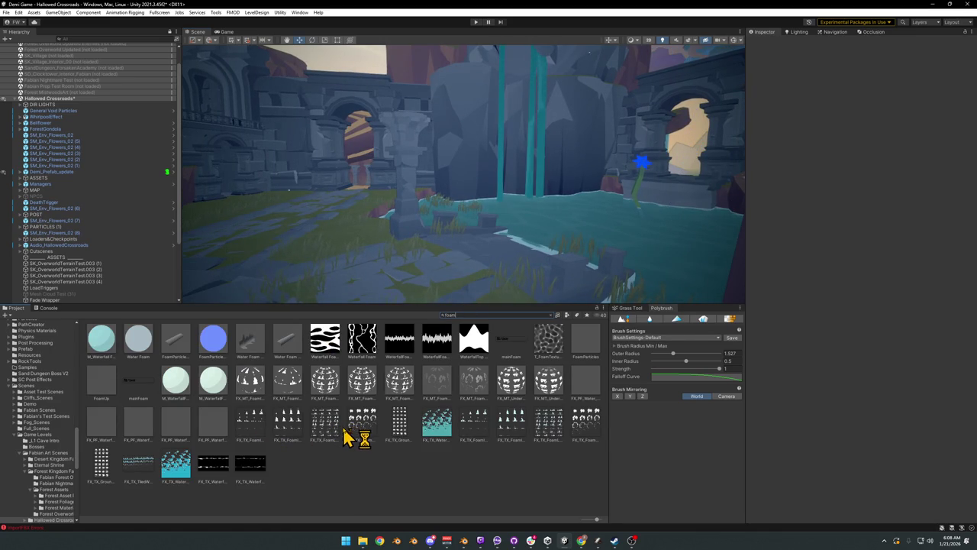
left_click_drag(141, 431, 336, 294)
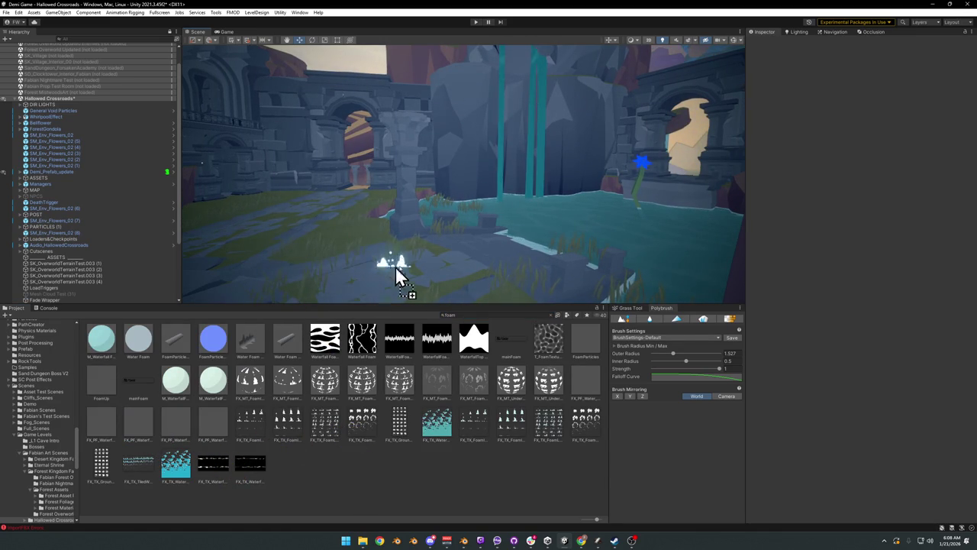
mouse_move(532, 235)
left_mouse_down()
mouse_move(561, 267)
mouse_move(556, 286)
left_mouse_up()
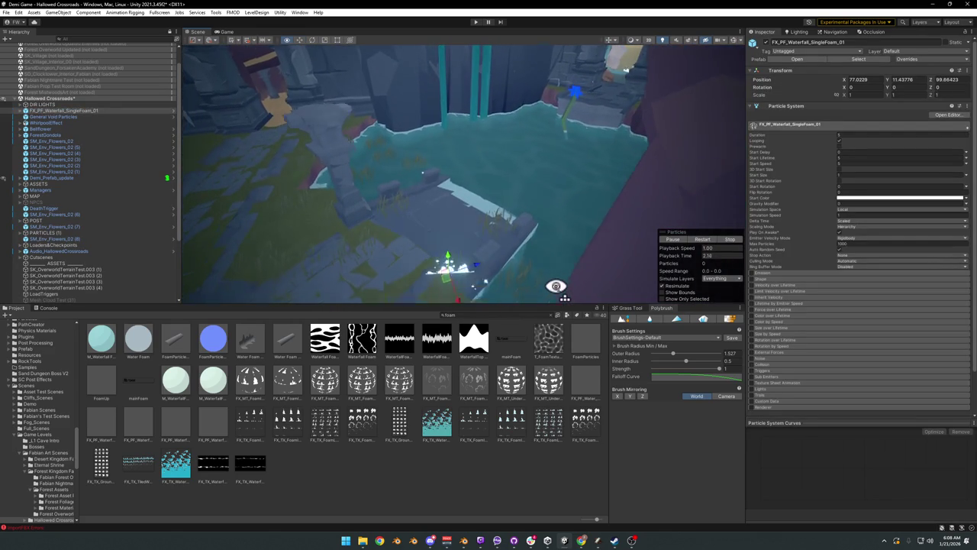
key("f")
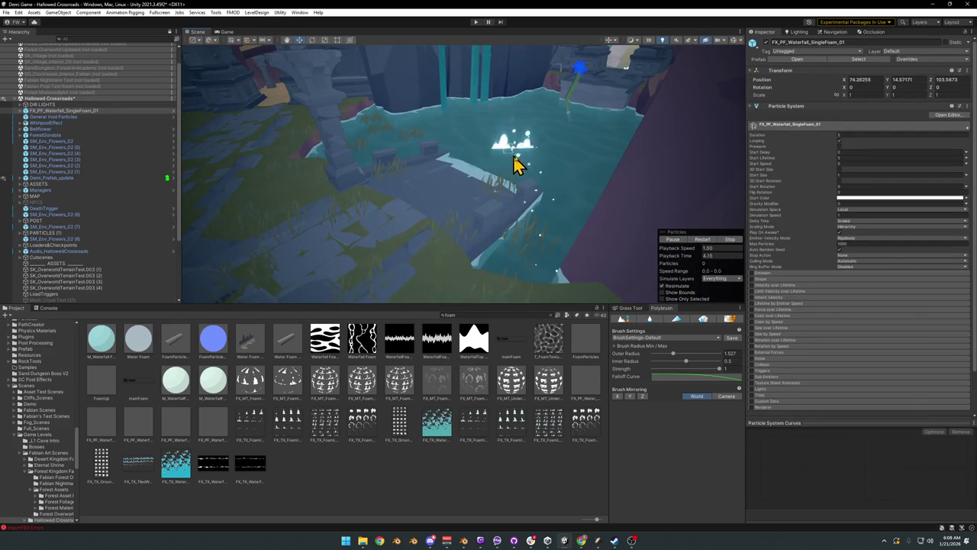
scroll(475, 145, "up", 5)
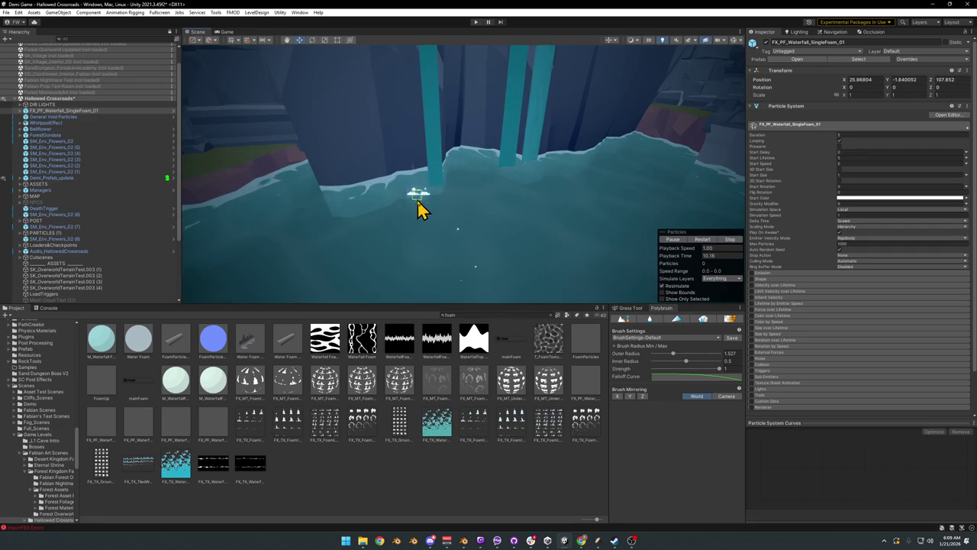
mouse_move(443, 217)
left_mouse_down()
mouse_move(454, 190)
mouse_move(451, 236)
left_mouse_up()
mouse_move(441, 201)
left_mouse_down()
mouse_move(451, 191)
mouse_move(413, 256)
mouse_move(471, 266)
mouse_move(463, 275)
mouse_move(476, 203)
mouse_move(471, 223)
mouse_move(521, 157)
left_mouse_up()
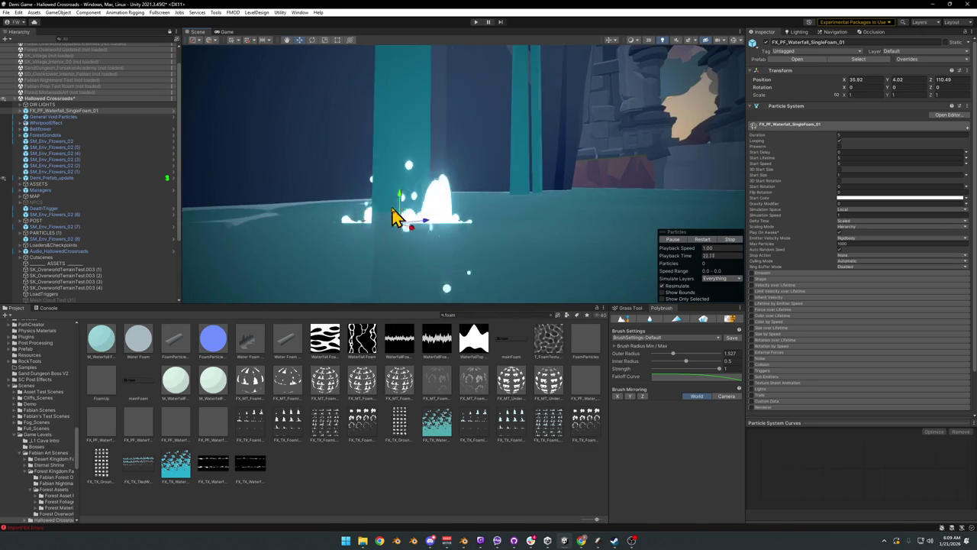
mouse_move(404, 207)
left_mouse_down()
mouse_move(429, 216)
mouse_move(406, 240)
mouse_move(451, 244)
mouse_move(504, 232)
mouse_move(639, 253)
mouse_move(519, 266)
mouse_move(377, 231)
mouse_move(403, 234)
mouse_move(412, 248)
mouse_move(484, 226)
mouse_move(310, 233)
mouse_move(487, 233)
left_mouse_up()
key("e")
key("w")
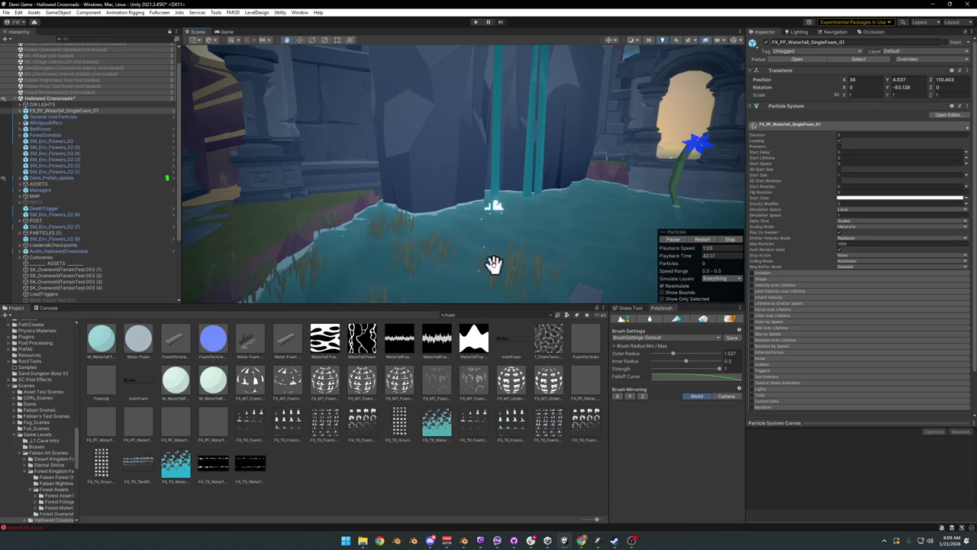
key("Delete")
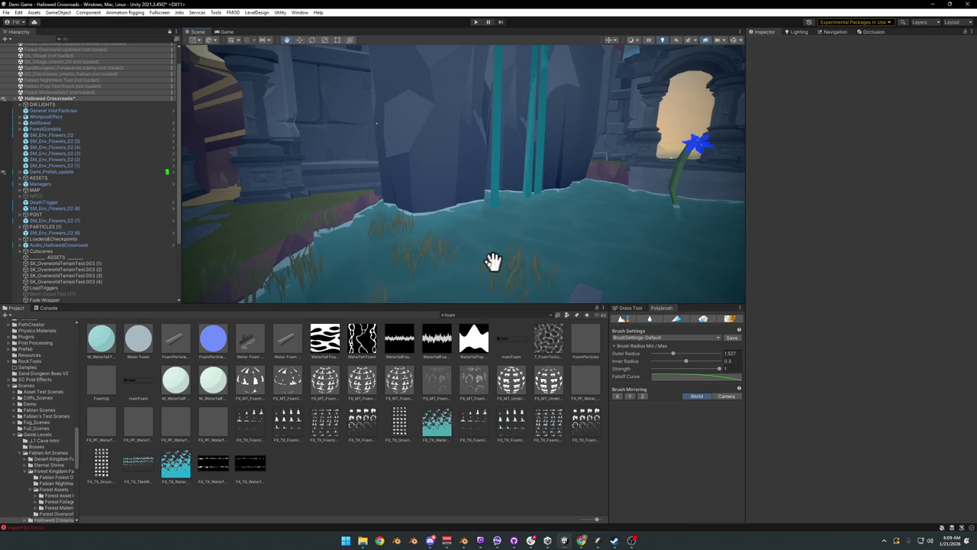
Step: Place the waterfall MainFoam and SingleFoam effects at the pool edge, then delete both
left_click_drag(205, 443, 290, 277)
mouse_move(257, 237)
left_mouse_down()
mouse_move(303, 227)
mouse_move(184, 464)
mouse_move(244, 252)
mouse_move(142, 463)
mouse_move(222, 279)
mouse_move(244, 255)
mouse_move(242, 236)
left_mouse_up()
mouse_move(112, 430)
left_mouse_down()
mouse_move(233, 229)
mouse_move(238, 240)
mouse_move(455, 210)
mouse_move(310, 218)
mouse_move(406, 210)
mouse_move(563, 218)
mouse_move(387, 212)
left_mouse_up()
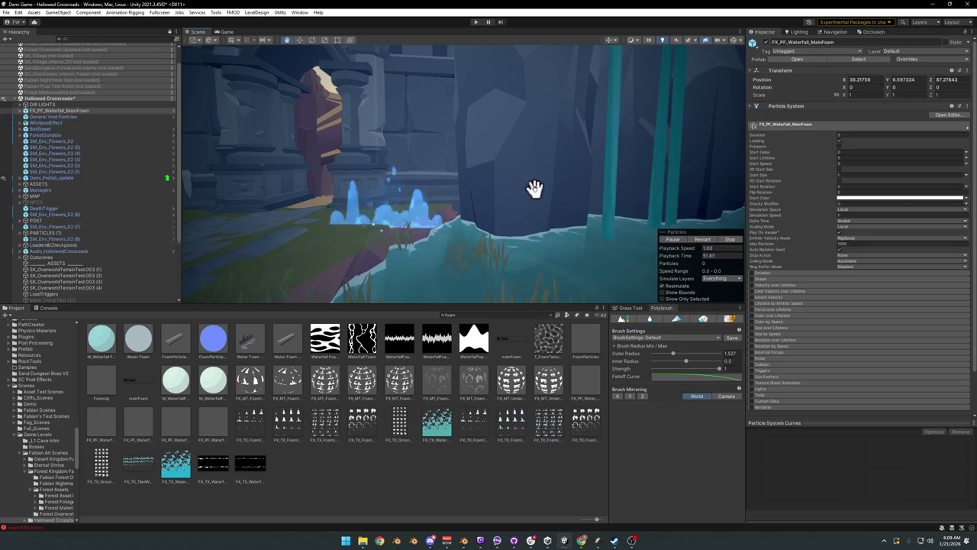
key("Delete")
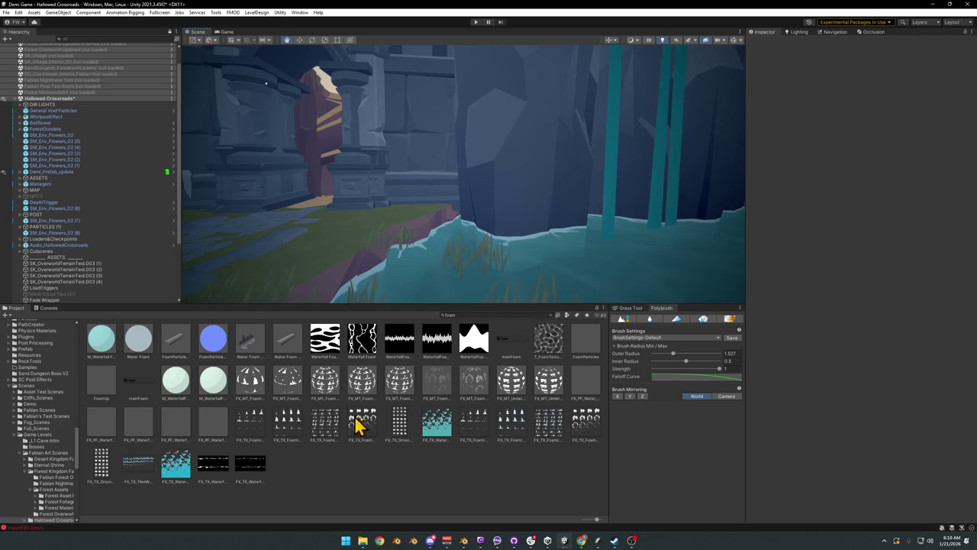
key("ctrl+z")
key("Delete")
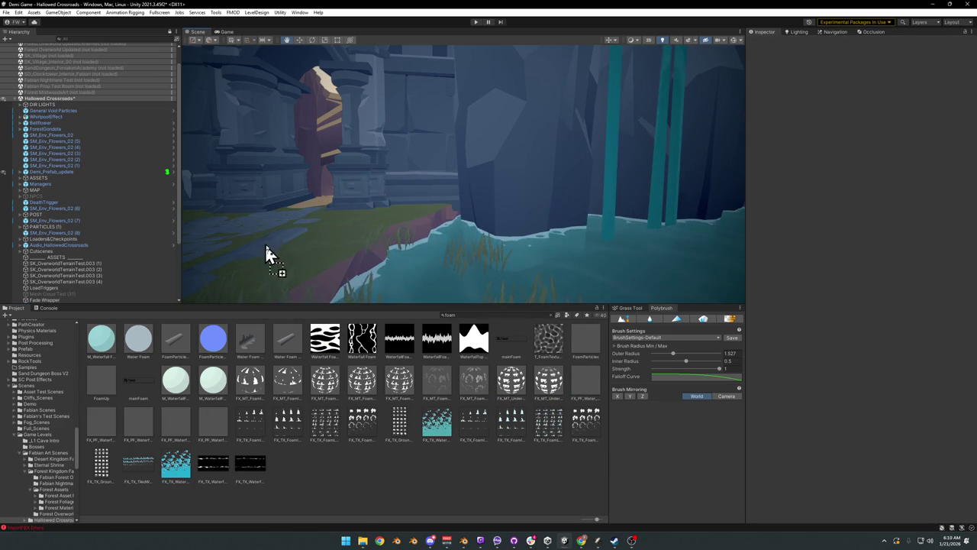
Step: Try FoamParticles (scale reverted to 2.06), another foam asset and FoamUp, deleting each afterward
mouse_move(315, 257)
left_mouse_down()
mouse_move(361, 264)
mouse_move(382, 281)
mouse_move(416, 266)
left_mouse_up()
key("r")
mouse_move(370, 233)
left_mouse_down()
mouse_move(491, 211)
mouse_move(460, 221)
mouse_move(416, 182)
mouse_move(492, 247)
left_mouse_up()
key("ctrl+z")
key("Delete")
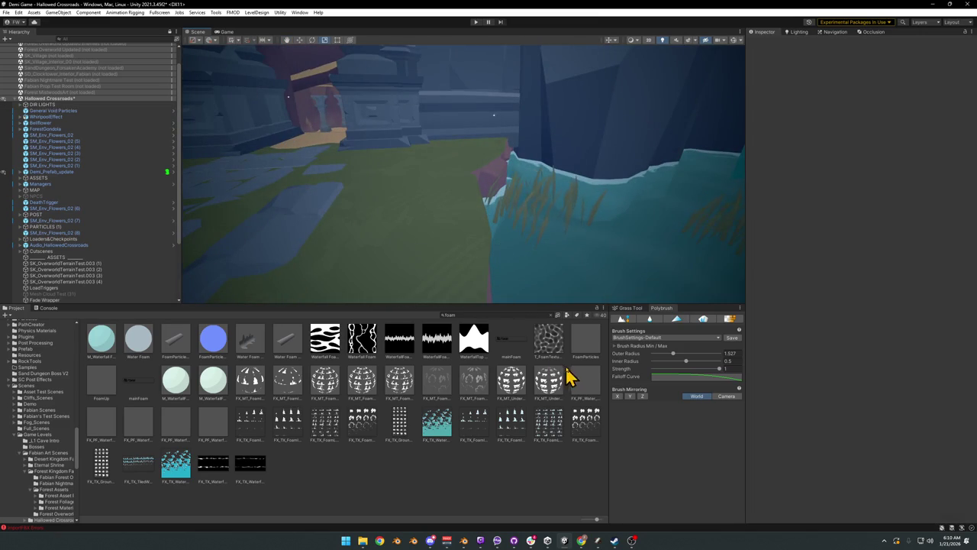
left_click_drag(388, 225, 400, 246)
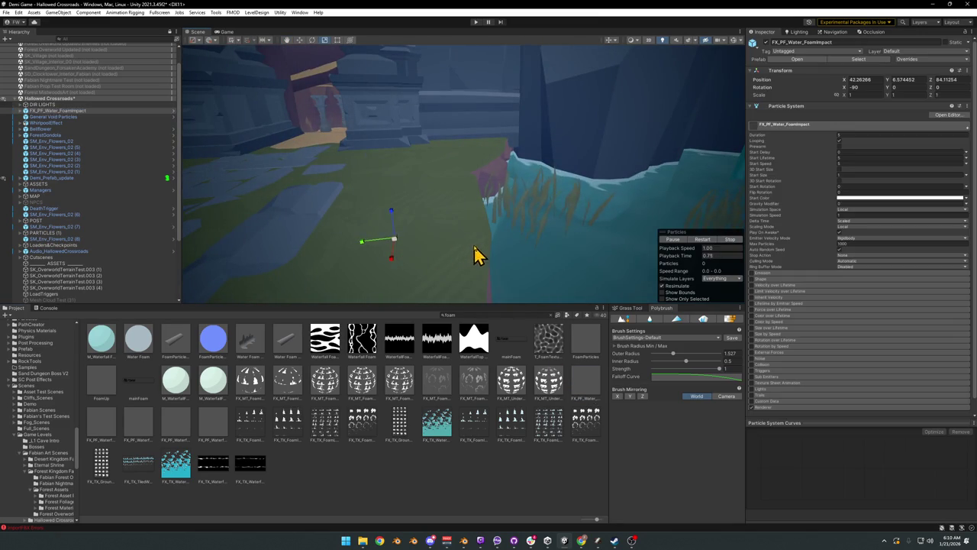
key("Delete")
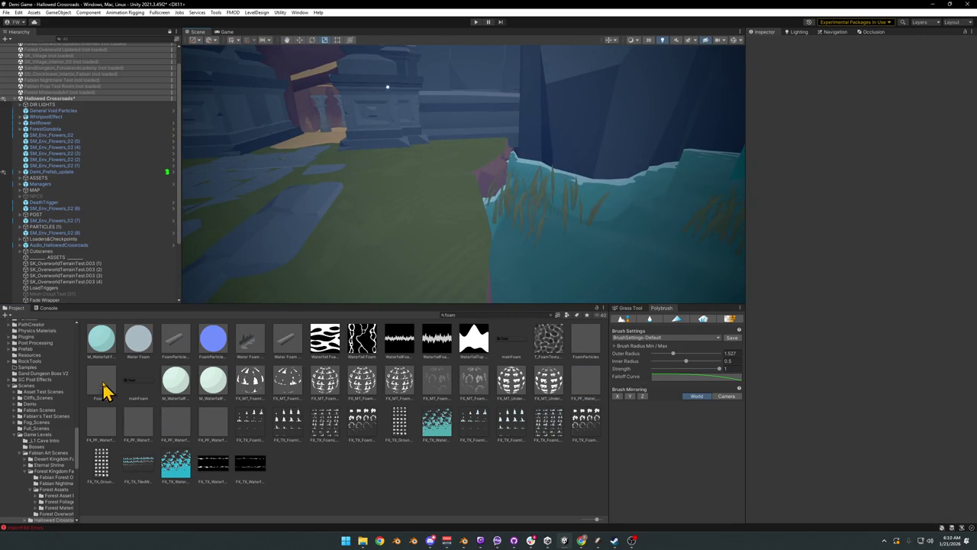
left_click_drag(388, 243, 391, 240)
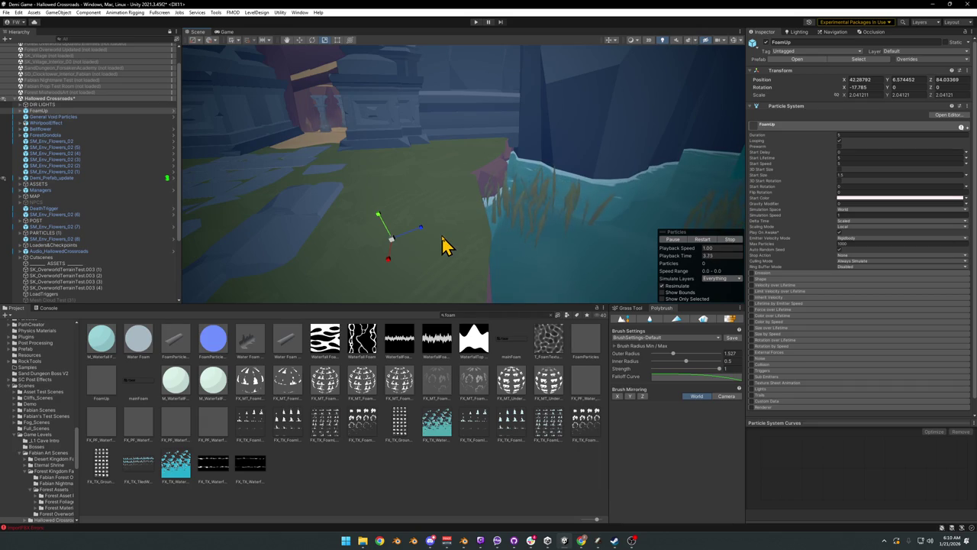
key("Delete")
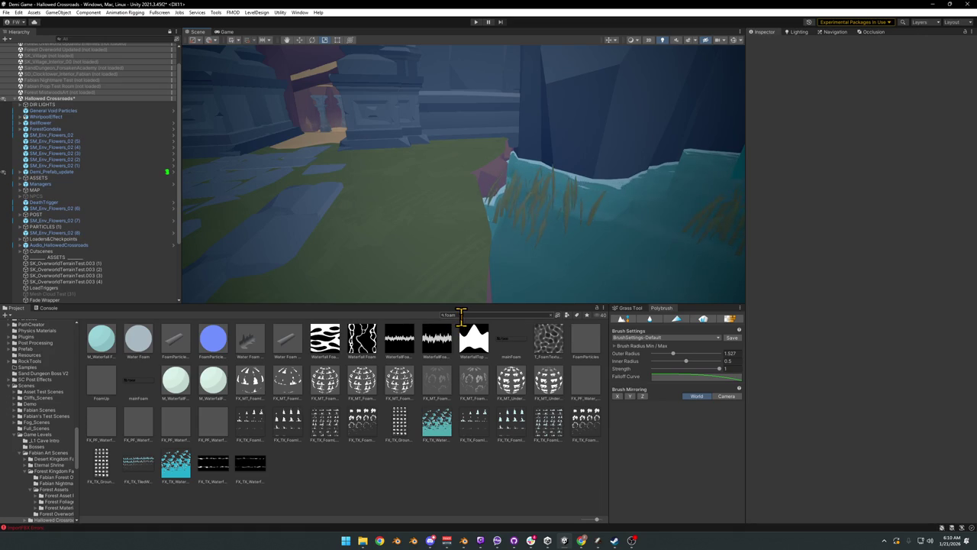
mouse_move(477, 269)
left_mouse_down()
mouse_move(621, 227)
mouse_move(542, 214)
mouse_move(502, 185)
mouse_move(487, 210)
mouse_move(500, 142)
left_mouse_up()
Step: Fly the Scene view to the statue head and select MK_StatueHead to inspect its mesh and materials
left_click(499, 144)
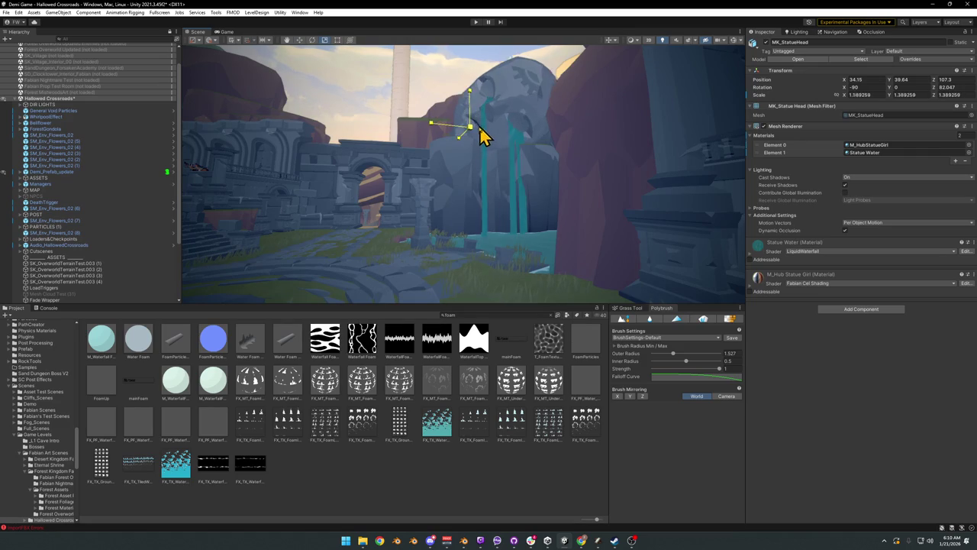
left_click(404, 492)
mouse_move(520, 244)
left_mouse_down()
mouse_move(523, 229)
mouse_move(486, 225)
mouse_move(565, 242)
mouse_move(534, 232)
mouse_move(570, 227)
left_mouse_up()
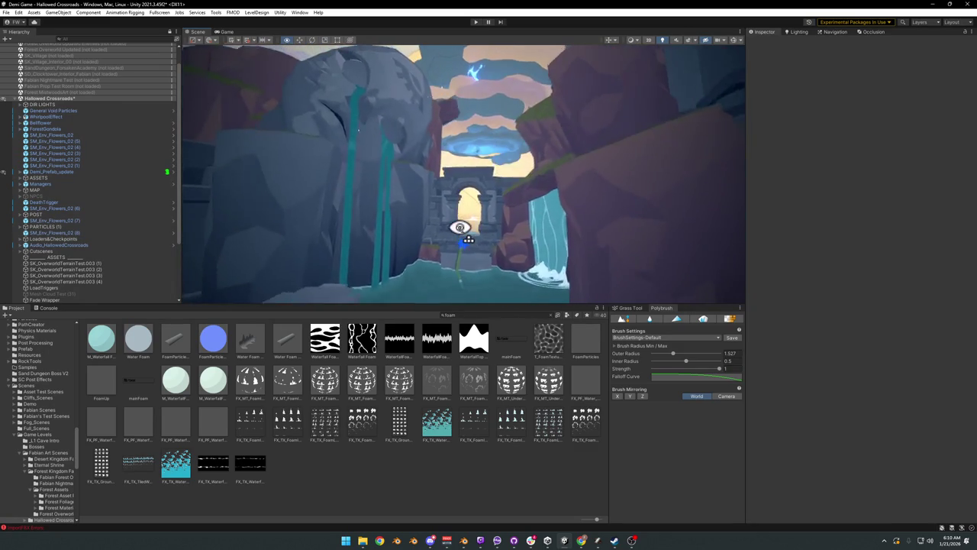
left_click(404, 132)
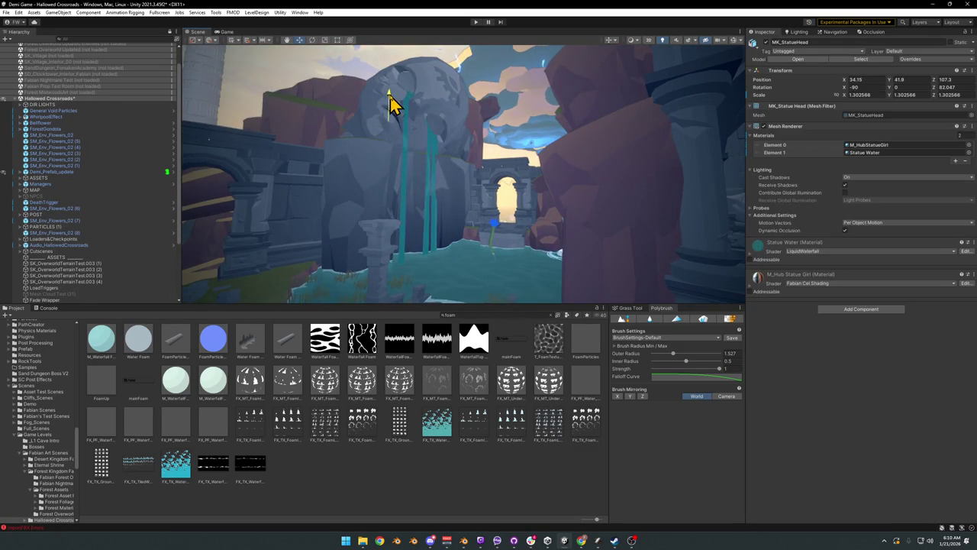
mouse_move(390, 107)
left_mouse_down()
mouse_move(435, 128)
mouse_move(465, 129)
mouse_move(426, 119)
mouse_move(453, 130)
mouse_move(481, 172)
mouse_move(462, 168)
mouse_move(469, 177)
left_mouse_up()
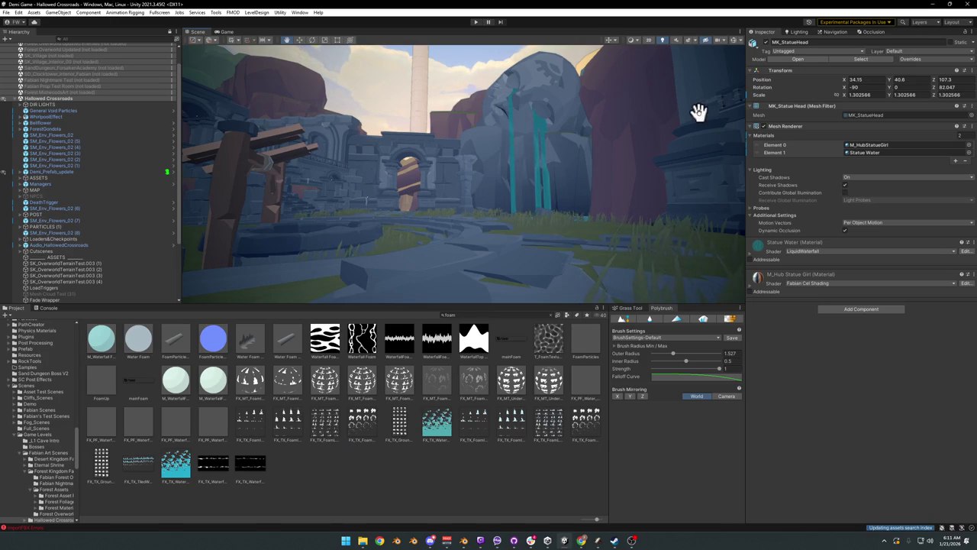
Step: In Blender, enter Edit Mode on MK_StatueHead and Merge by Distance across the whole mesh
left_click(934, 4)
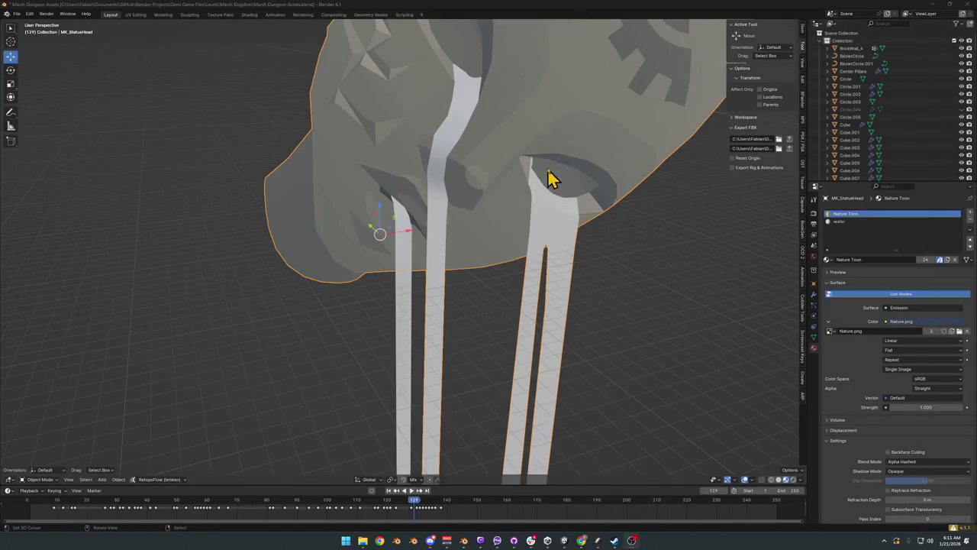
scroll(493, 128, "up", 2)
scroll(488, 131, "up", 2)
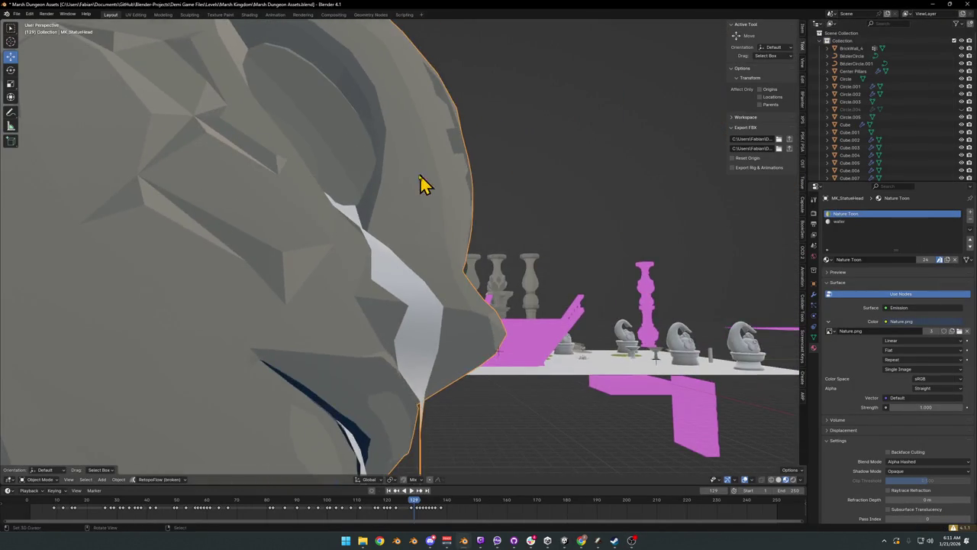
key("Tab")
scroll(345, 188, "up", 5)
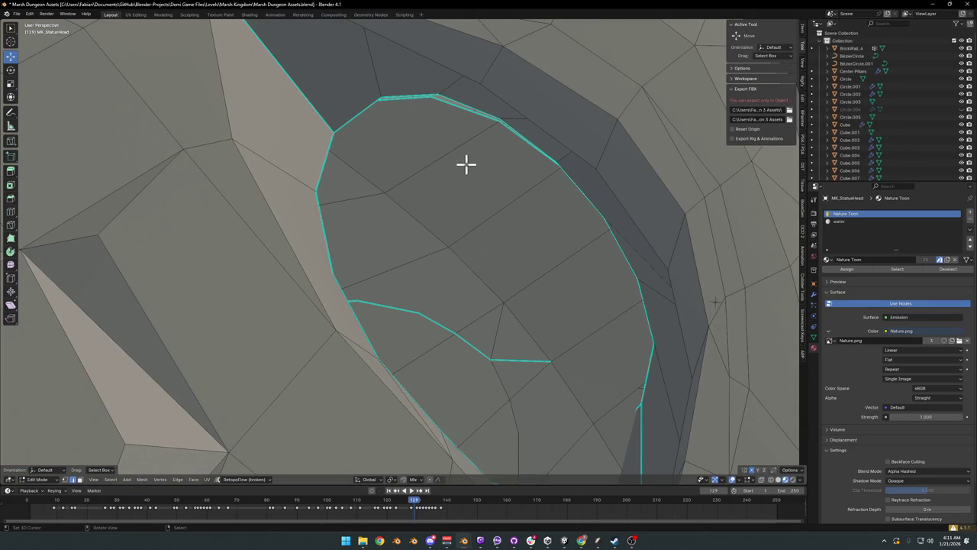
key("l")
key("a")
scroll(469, 242, "down", 4)
key("q")
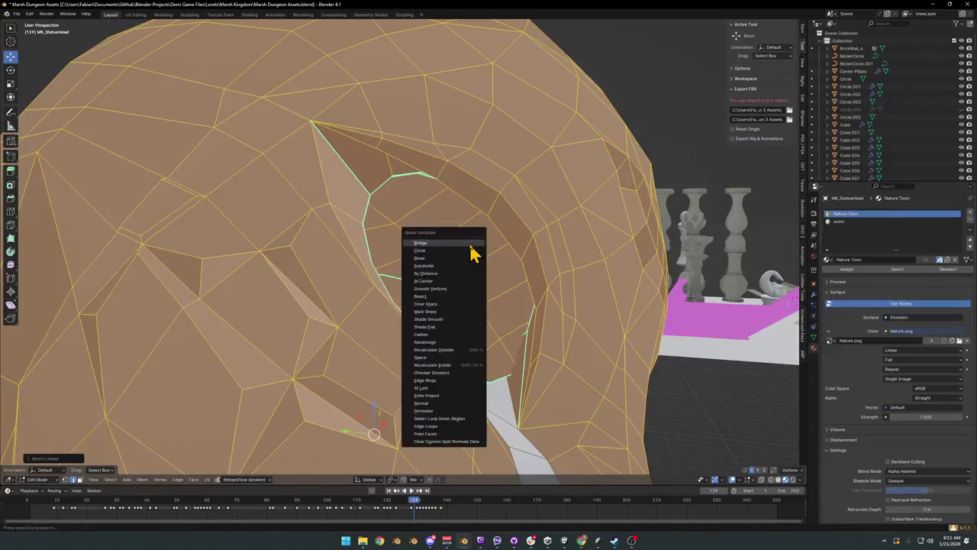
left_click(443, 274)
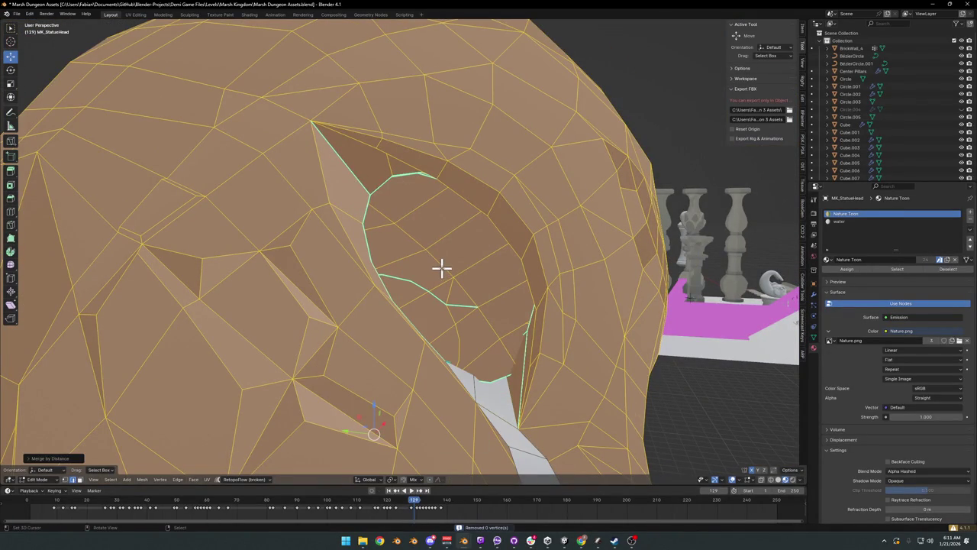
Step: Select the linked eye faces, cancel a trial scale with undo, and turn on X-ray
scroll(461, 246, "up", 3)
key("alt+a")
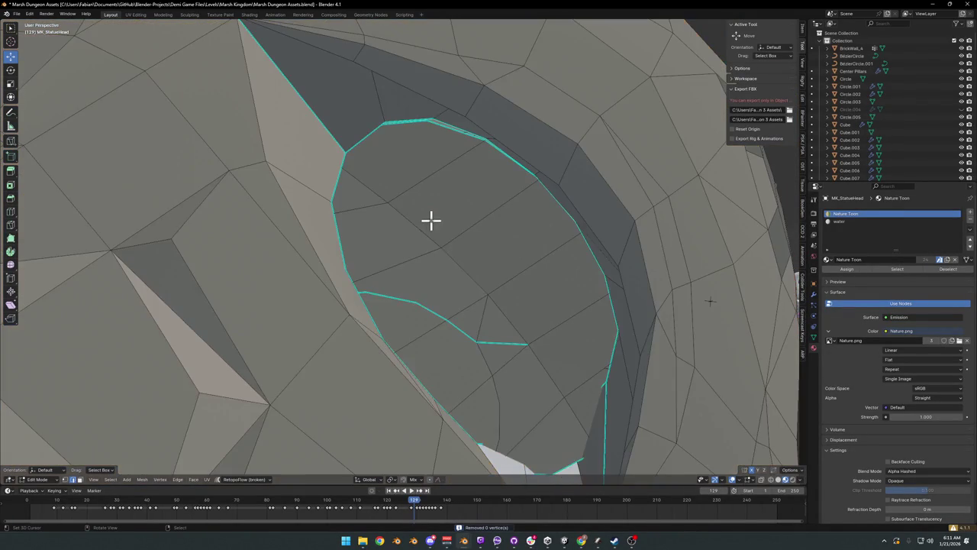
key("l")
key("s")
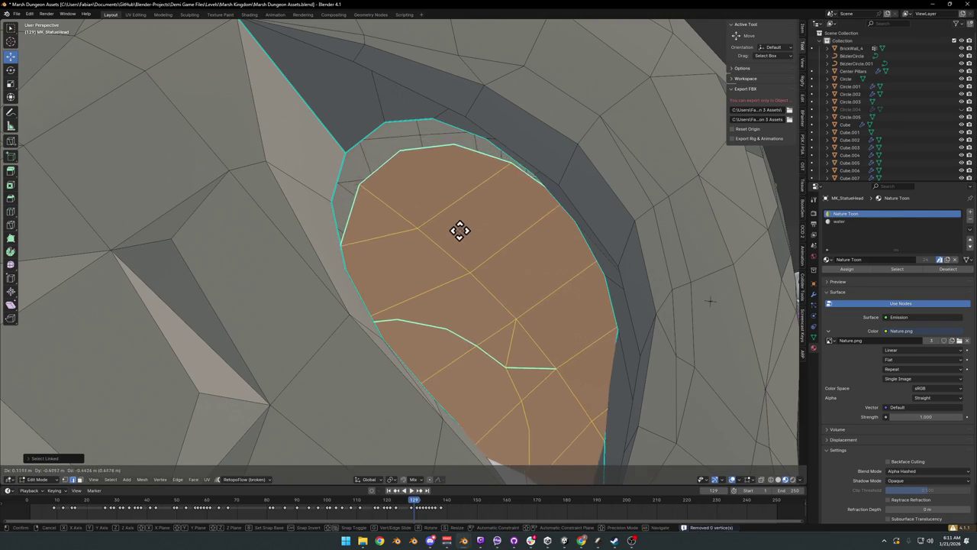
key("Escape")
key("ctrl+z")
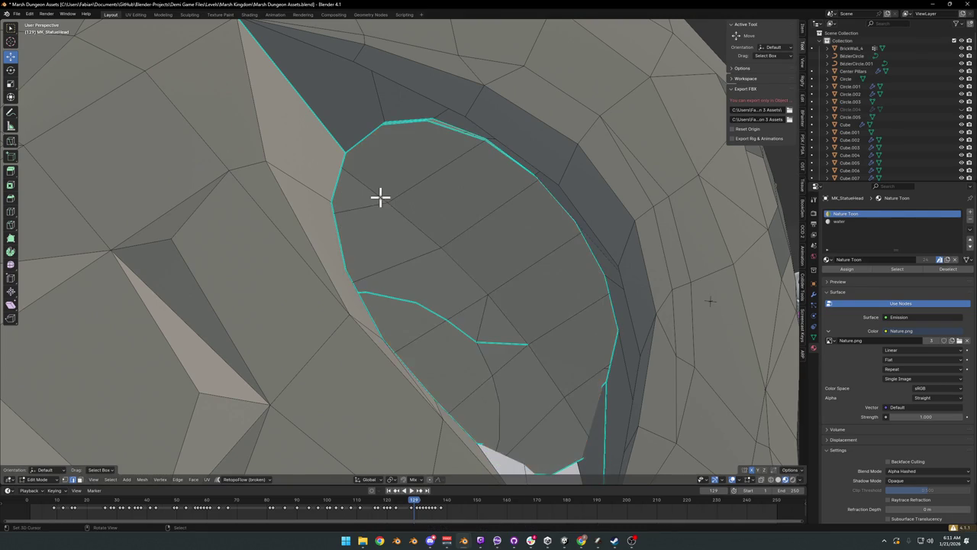
key("ctrl+z")
left_click_drag(329, 158, 352, 156)
key("alt+z")
Step: Raise the lower eye-socket rim vertices and reposition a vertex beside the socket
left_click_drag(320, 216, 338, 197)
left_click_drag(312, 283, 333, 263)
left_click_drag(352, 336, 352, 334)
scroll(388, 352, "down", 3)
left_click(364, 337)
scroll(395, 336, "up", 5)
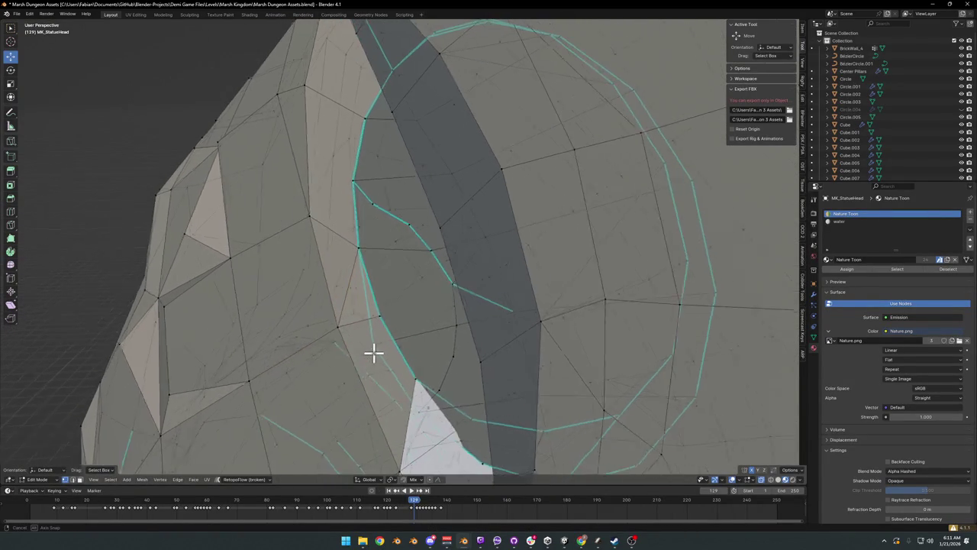
scroll(390, 330, "up", 3)
left_click_drag(388, 312, 393, 306)
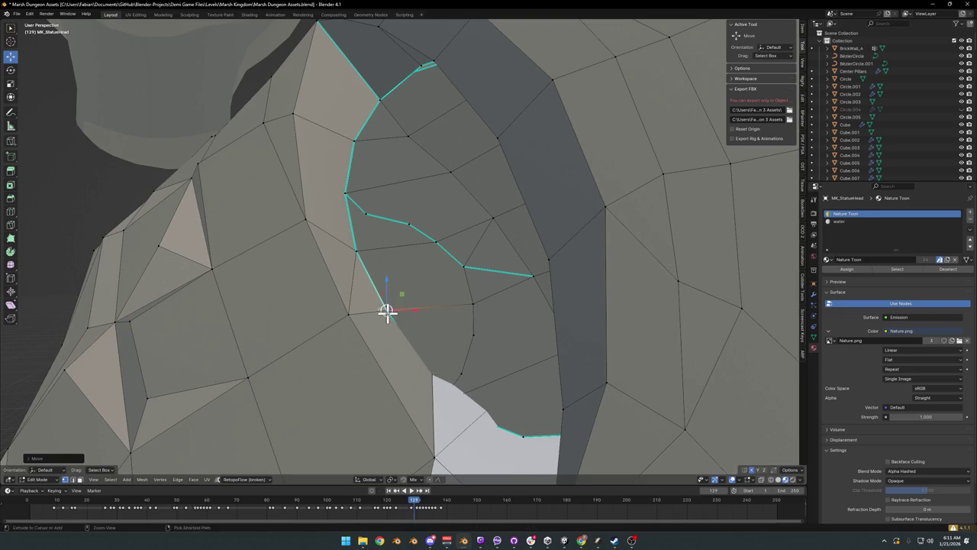
scroll(397, 303, "up", 5)
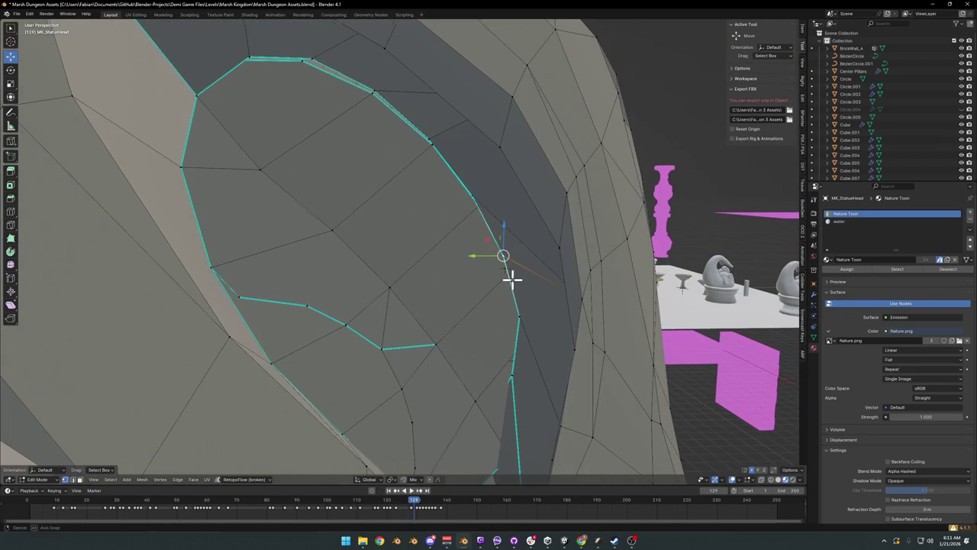
scroll(511, 280, "up", 3)
key("g")
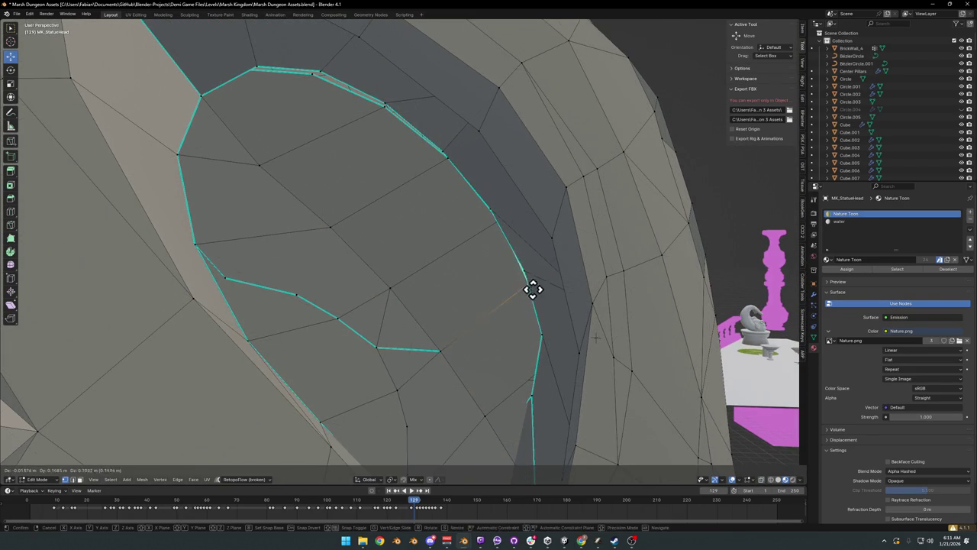
left_click(492, 223)
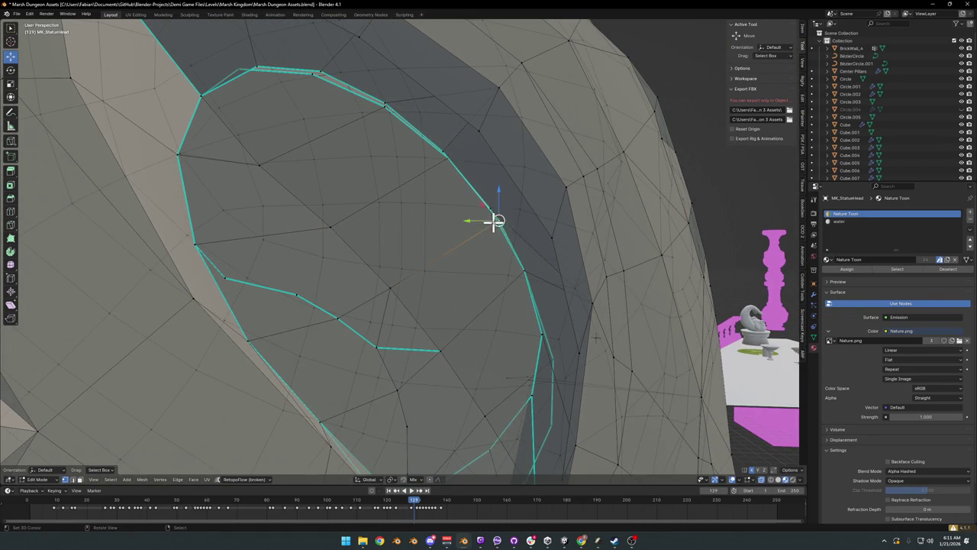
scroll(467, 212, "up", 2)
Step: Adjust the upper eye-rim vertices, then view the head from another side
key("g")
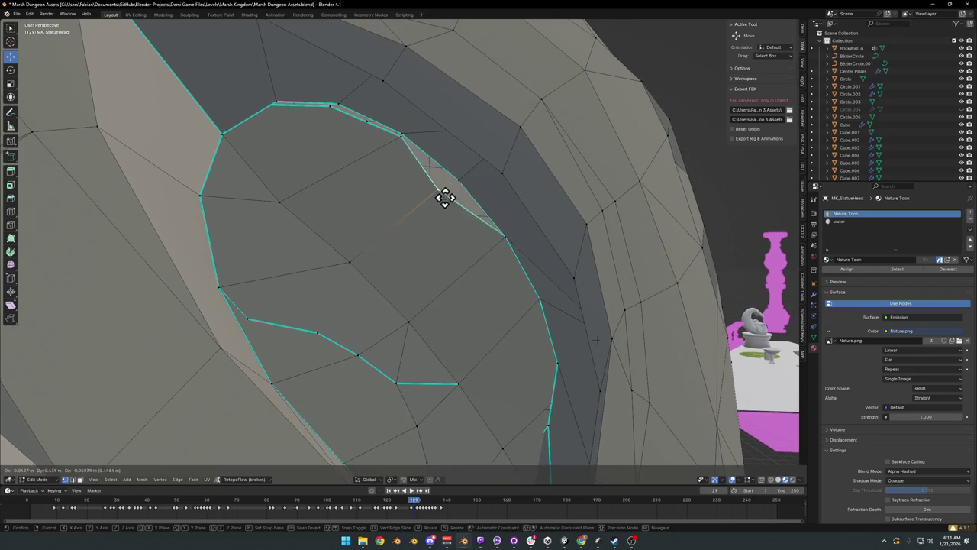
left_click(458, 175)
scroll(452, 226, "down", 1)
key("g")
left_click(416, 156)
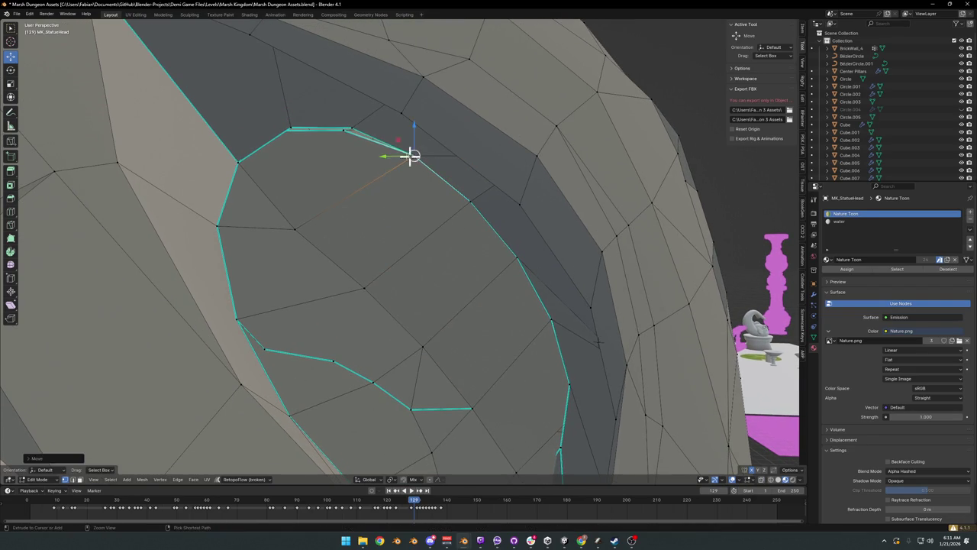
key("g")
left_click(359, 127)
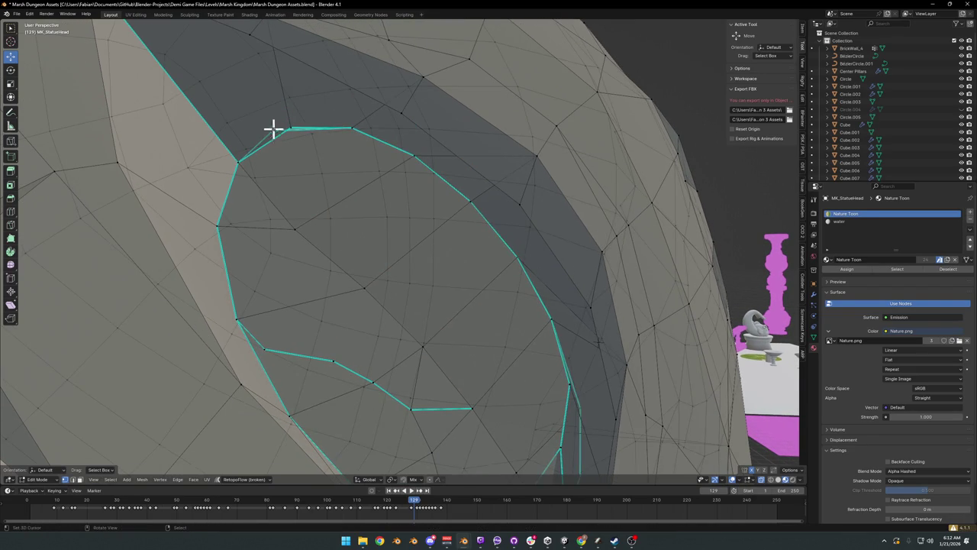
mouse_move(275, 130)
left_mouse_down()
mouse_move(290, 127)
mouse_move(349, 178)
mouse_move(448, 283)
mouse_move(476, 290)
left_mouse_up()
scroll(465, 299, "up", 3)
mouse_move(433, 354)
left_mouse_down()
mouse_move(397, 371)
mouse_move(474, 309)
mouse_move(450, 297)
mouse_move(456, 331)
mouse_move(450, 272)
mouse_move(436, 328)
mouse_move(421, 326)
mouse_move(438, 316)
mouse_move(435, 331)
mouse_move(434, 306)
left_mouse_up()
Step: Undo the last vertex edit and place the rim vertex where the water strip meets the eye
key("ctrl+z")
key("g")
left_click(441, 211)
key("g")
left_click(413, 281)
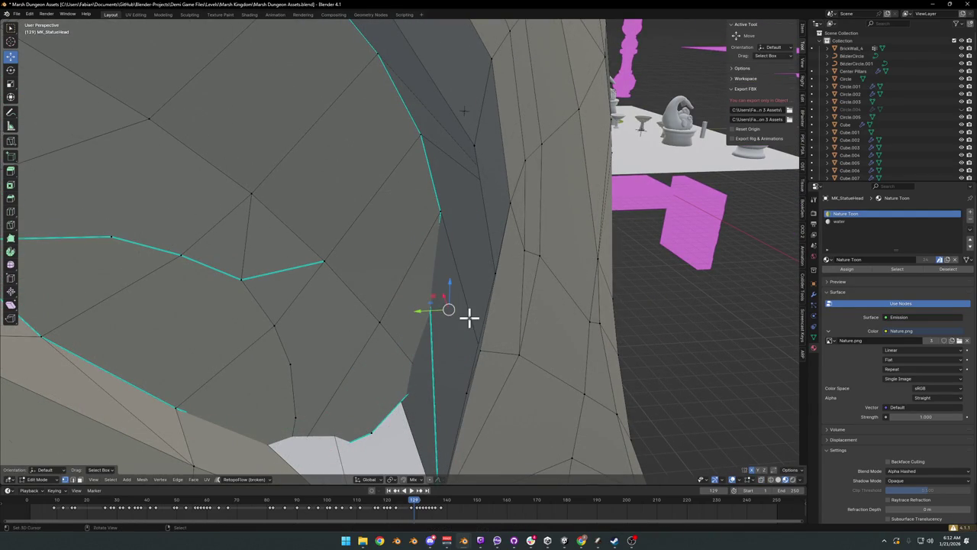
scroll(450, 326, "down", 2)
key("g")
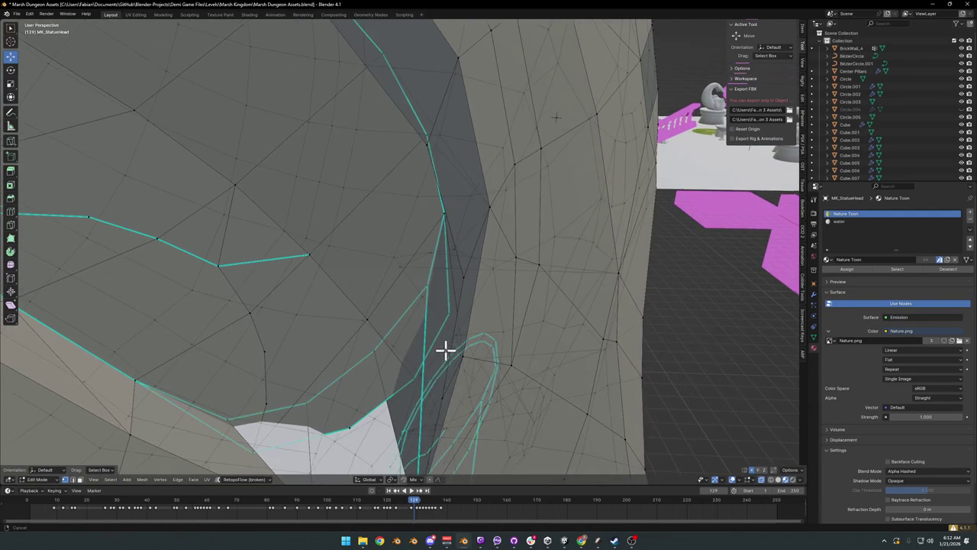
left_click(389, 310)
scroll(397, 279, "up", 3)
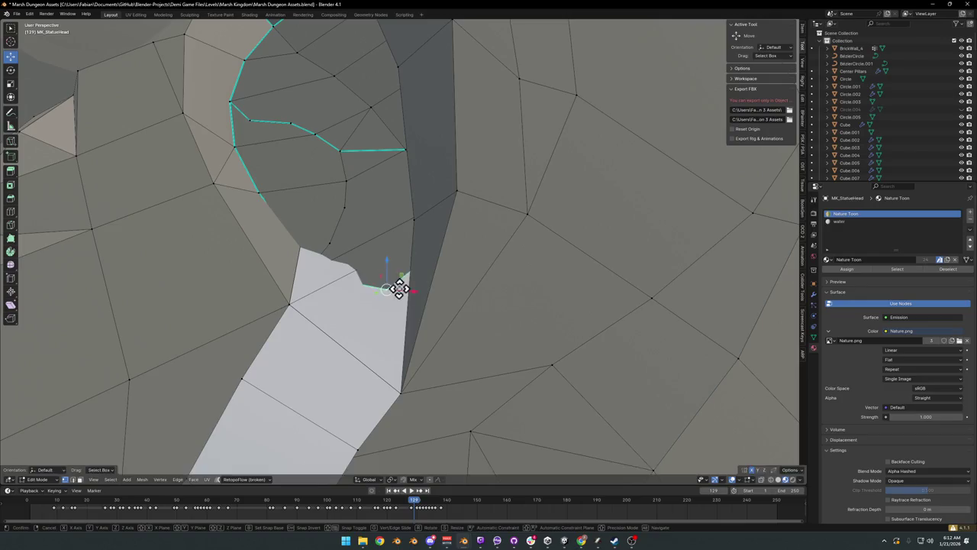
scroll(411, 291, "down", 5)
mouse_move(410, 301)
left_mouse_down()
mouse_move(449, 301)
mouse_move(447, 314)
mouse_move(456, 288)
mouse_move(448, 266)
mouse_move(436, 308)
mouse_move(358, 271)
mouse_move(371, 373)
mouse_move(397, 359)
left_mouse_up()
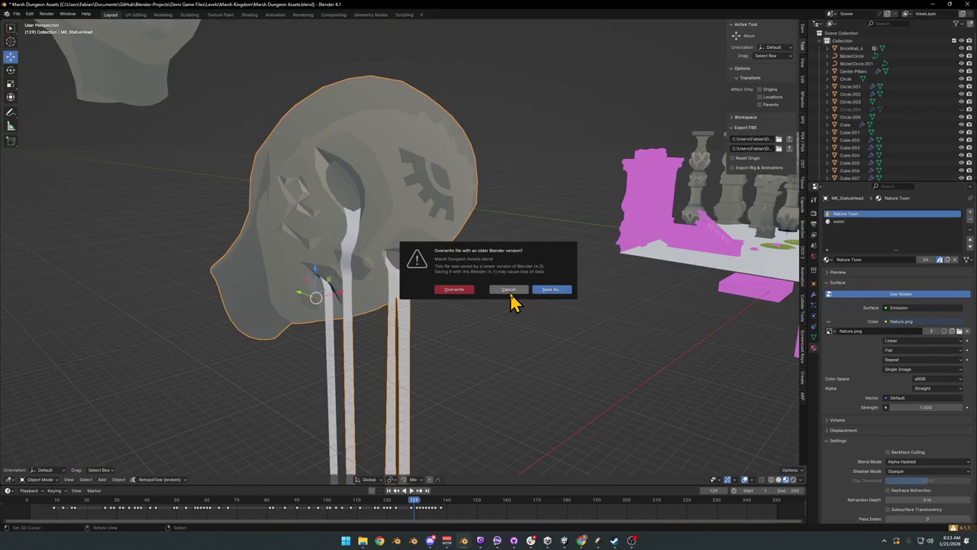
Step: Overwrite-save Marsh Dungeon Assets.blend, then return to Unity and orbit around the statue head
left_click(553, 293)
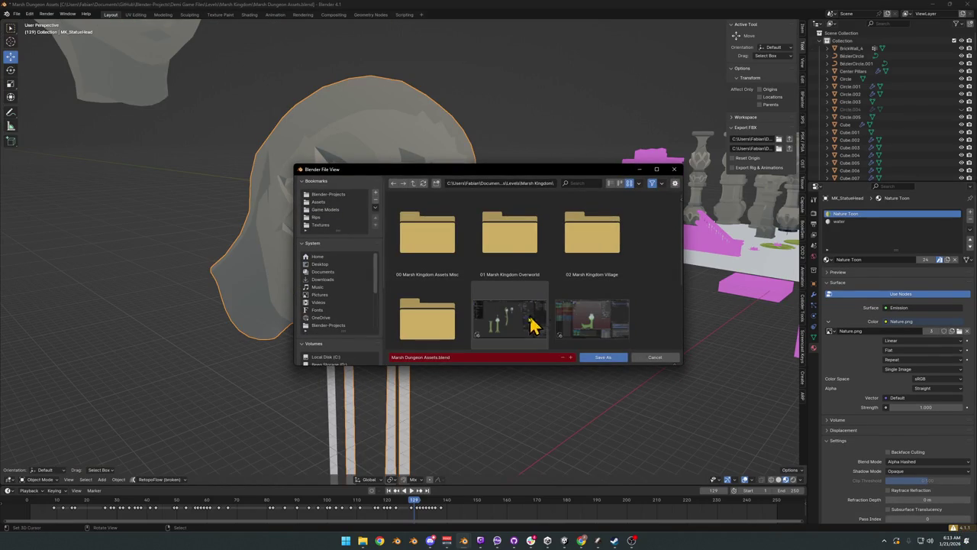
left_click(661, 360)
key("ctrl+s")
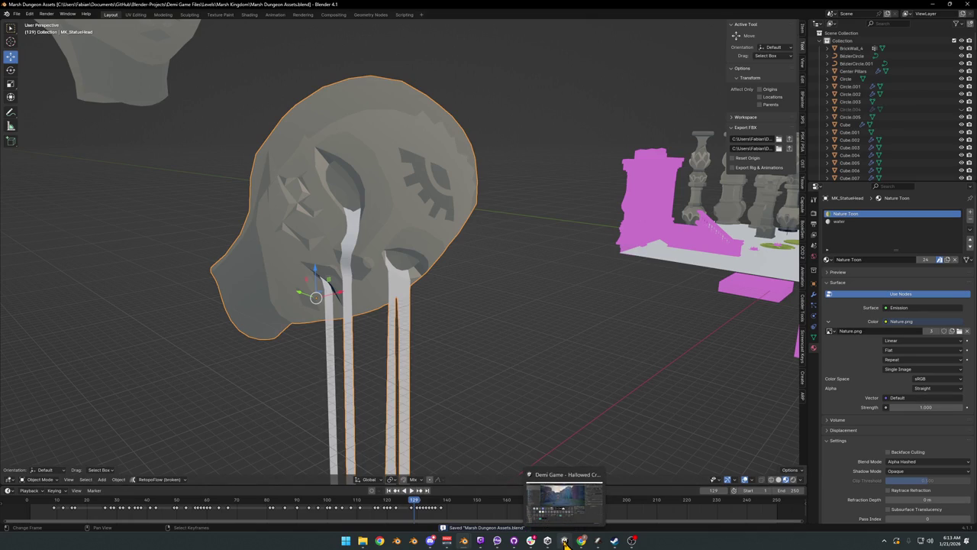
key("alt+Tab")
mouse_move(462, 262)
left_mouse_down()
mouse_move(488, 244)
mouse_move(497, 255)
mouse_move(485, 267)
mouse_move(506, 275)
mouse_move(474, 159)
left_mouse_up()
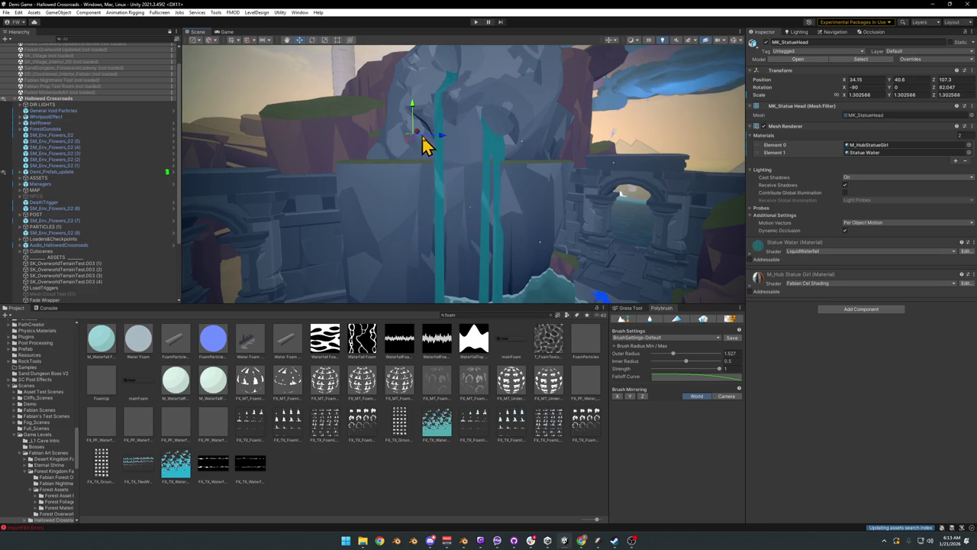
Step: Turn MK_StatueHead slightly around Z, then undo a trial X move so Position Z stays 103.6
mouse_move(445, 149)
left_mouse_down()
mouse_move(437, 146)
mouse_move(450, 133)
mouse_move(429, 113)
mouse_move(447, 140)
left_mouse_up()
mouse_move(556, 197)
left_mouse_down()
mouse_move(535, 164)
mouse_move(472, 138)
left_mouse_up()
key("w")
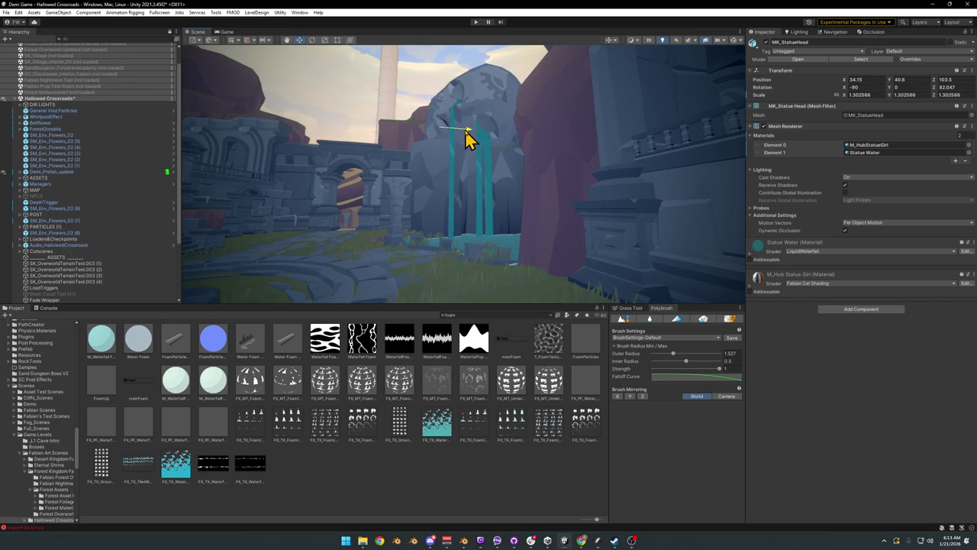
left_click(421, 486)
mouse_move(430, 257)
left_mouse_down()
mouse_move(436, 203)
mouse_move(408, 197)
mouse_move(414, 201)
left_mouse_up()
left_click(487, 169)
left_click_drag(472, 137, 473, 128)
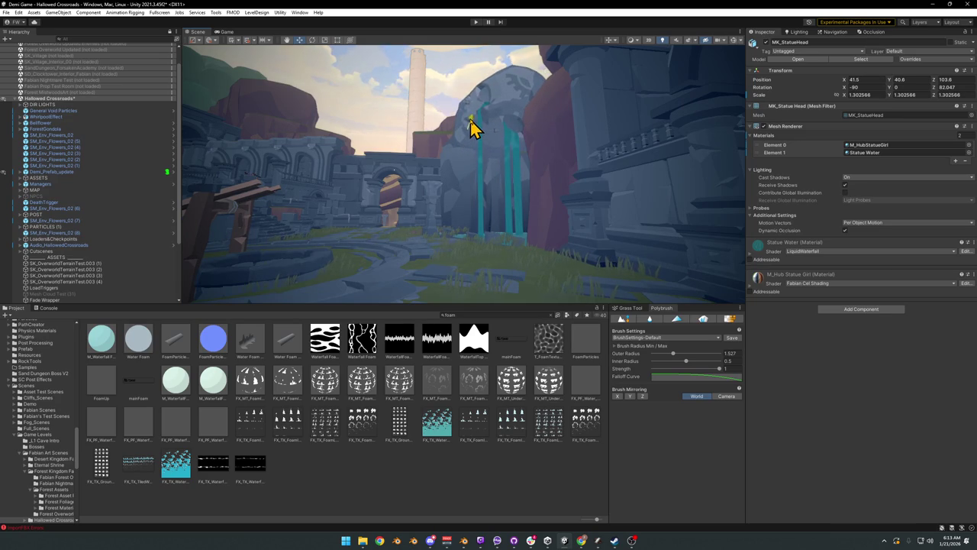
left_click(389, 518)
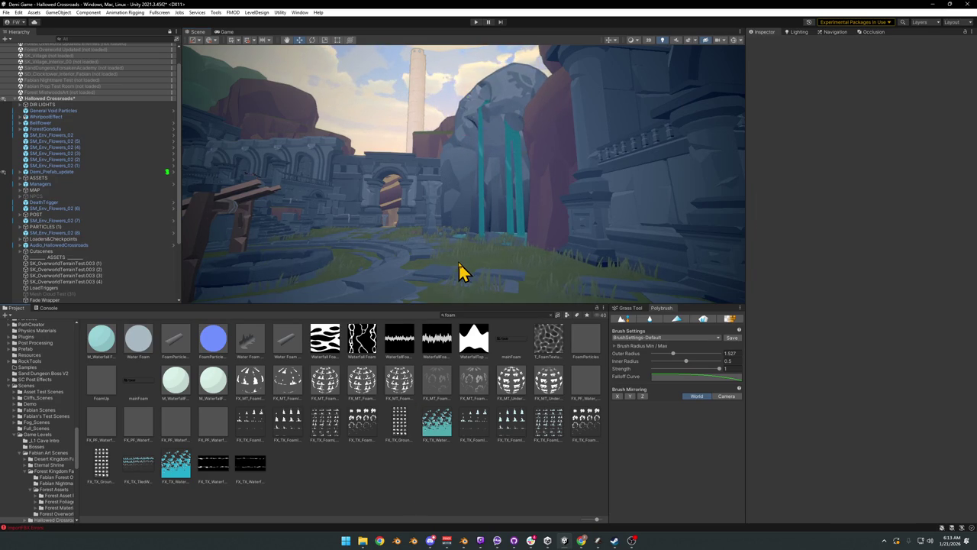
key("ctrl+z")
mouse_move(451, 188)
left_mouse_down()
mouse_move(460, 176)
mouse_move(463, 188)
left_mouse_up()
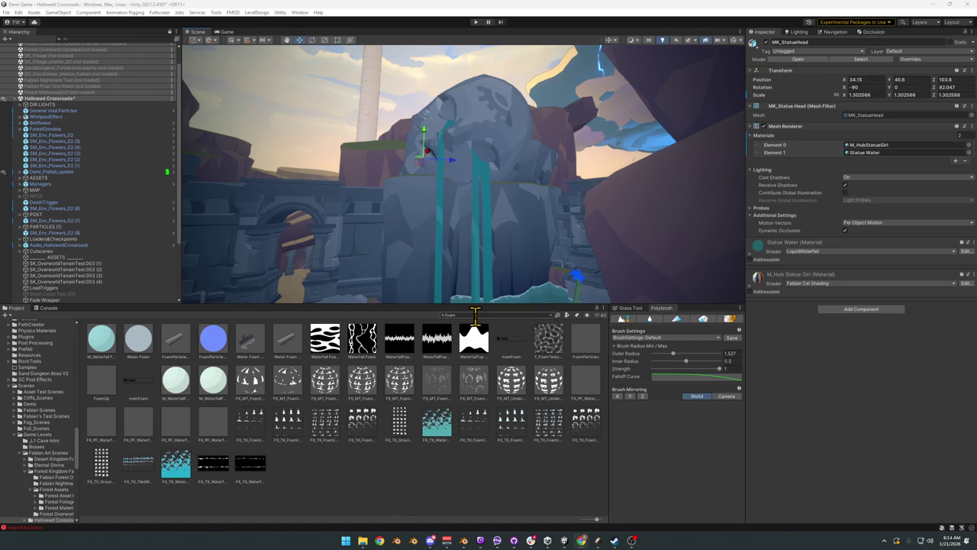
Step: Search the Project for 'fabian marsh' and place the Marsh_Fabian bush, scaled to 1.276 and rotated
left_click(475, 315)
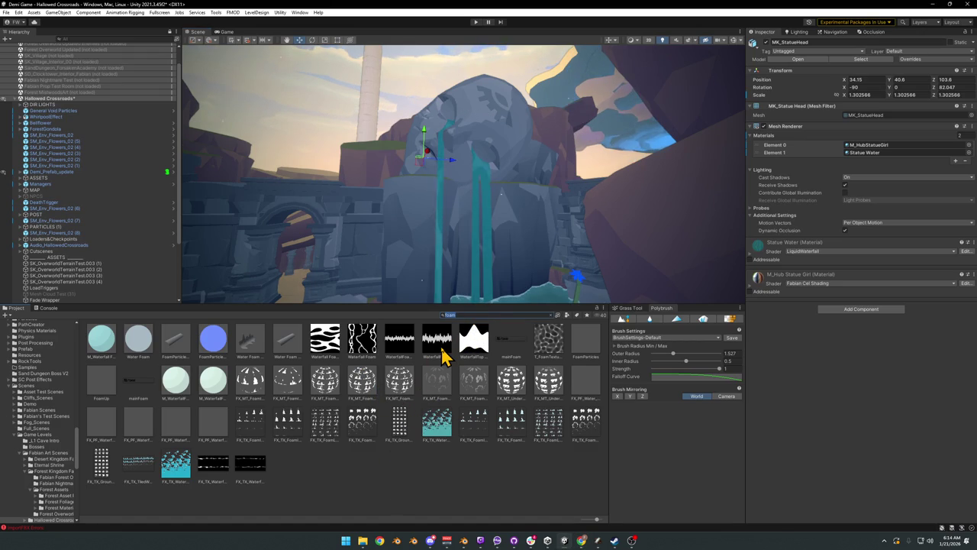
type("fabian marsh")
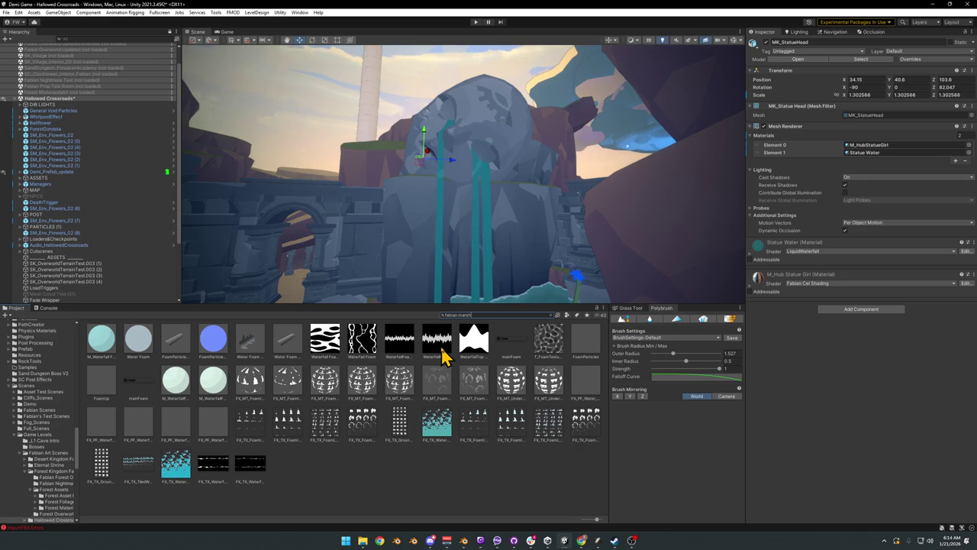
mouse_move(98, 349)
left_mouse_down()
mouse_move(419, 186)
mouse_move(389, 174)
mouse_move(420, 204)
mouse_move(456, 208)
mouse_move(419, 207)
mouse_move(466, 216)
mouse_move(465, 206)
mouse_move(410, 212)
mouse_move(438, 206)
mouse_move(413, 200)
mouse_move(430, 206)
left_mouse_up()
key("r")
key("ctrl+z")
key("e")
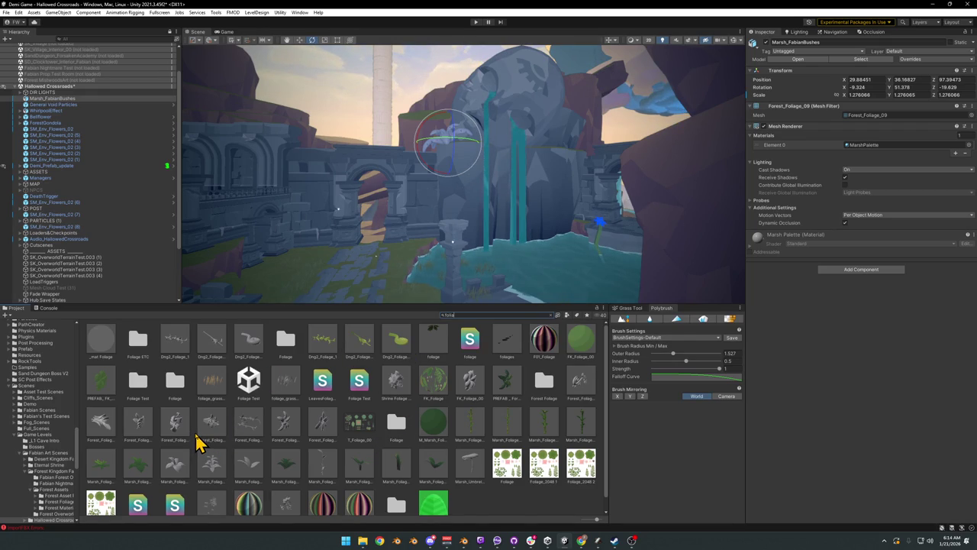
Step: Place a Forest_Foliage_09 plant, delete the marsh bush, and scale and rotate the plant
left_click_drag(290, 475, 399, 291)
key("Escape")
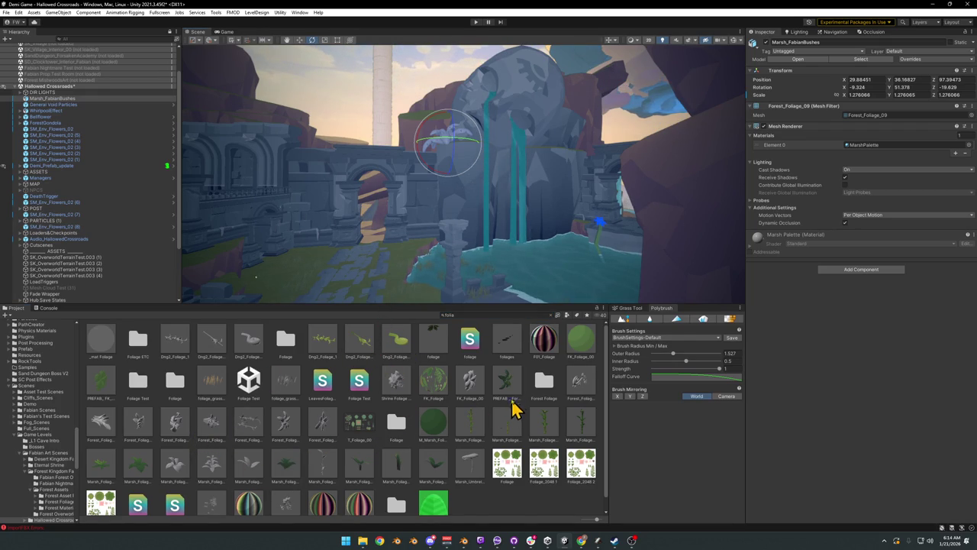
mouse_move(501, 249)
left_mouse_down()
mouse_move(469, 175)
mouse_move(476, 144)
mouse_move(462, 140)
mouse_move(572, 144)
mouse_move(503, 175)
mouse_move(481, 168)
mouse_move(536, 168)
mouse_move(541, 193)
mouse_move(484, 196)
mouse_move(495, 247)
mouse_move(434, 279)
mouse_move(268, 279)
mouse_move(290, 307)
mouse_move(283, 301)
mouse_move(375, 277)
mouse_move(447, 137)
mouse_move(438, 135)
mouse_move(421, 262)
mouse_move(421, 113)
mouse_move(454, 103)
mouse_move(405, 212)
mouse_move(607, 168)
mouse_move(539, 176)
left_mouse_up()
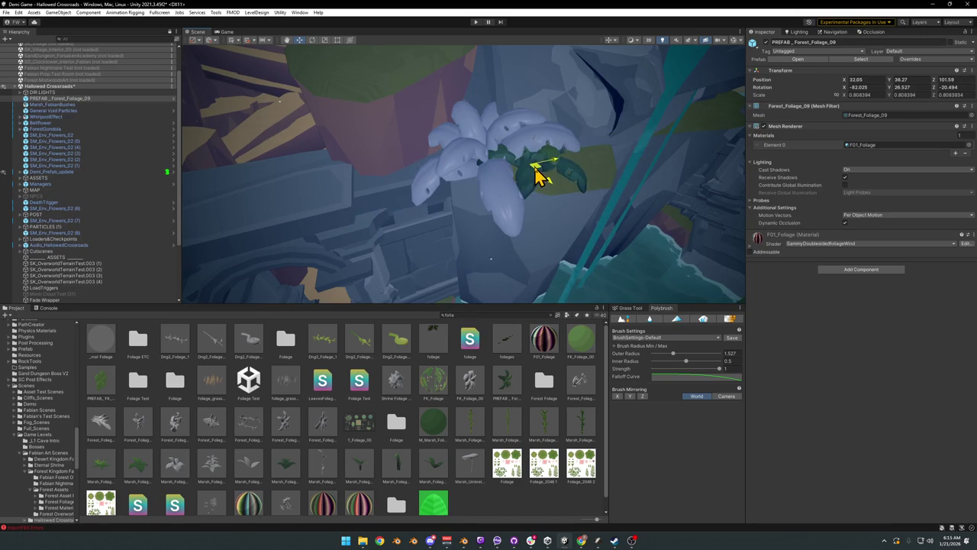
left_click(500, 153)
key("Delete")
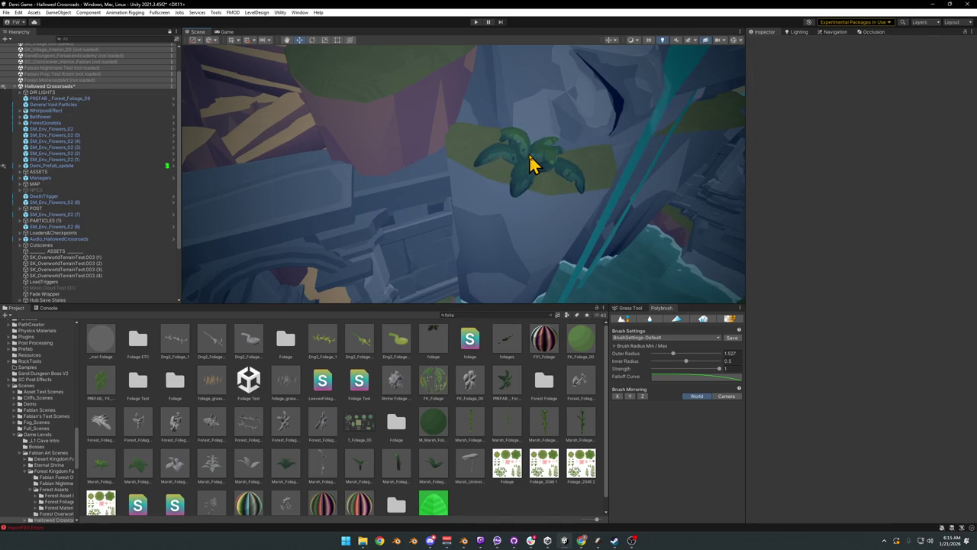
left_click(537, 174)
mouse_move(527, 172)
left_mouse_down()
mouse_move(563, 166)
mouse_move(561, 175)
mouse_move(524, 104)
mouse_move(551, 107)
left_mouse_up()
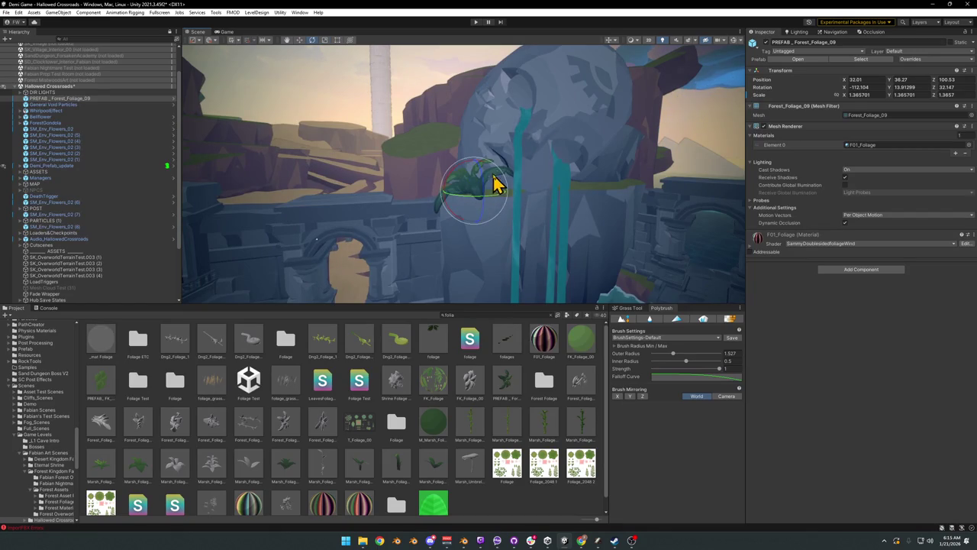
mouse_move(509, 197)
left_mouse_down()
mouse_move(517, 203)
mouse_move(498, 201)
left_mouse_up()
Step: Turn the foliage plant around its vertical axis and slide its copy right along X
key("w")
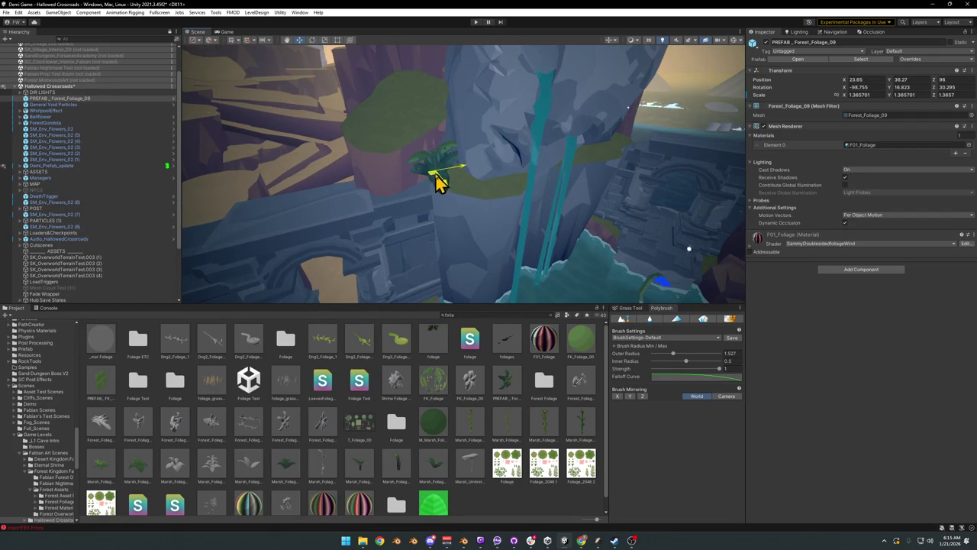
mouse_move(461, 190)
left_mouse_down()
mouse_move(408, 202)
mouse_move(455, 186)
mouse_move(424, 131)
mouse_move(469, 178)
mouse_move(458, 150)
mouse_move(465, 174)
mouse_move(475, 165)
mouse_move(450, 162)
left_mouse_up()
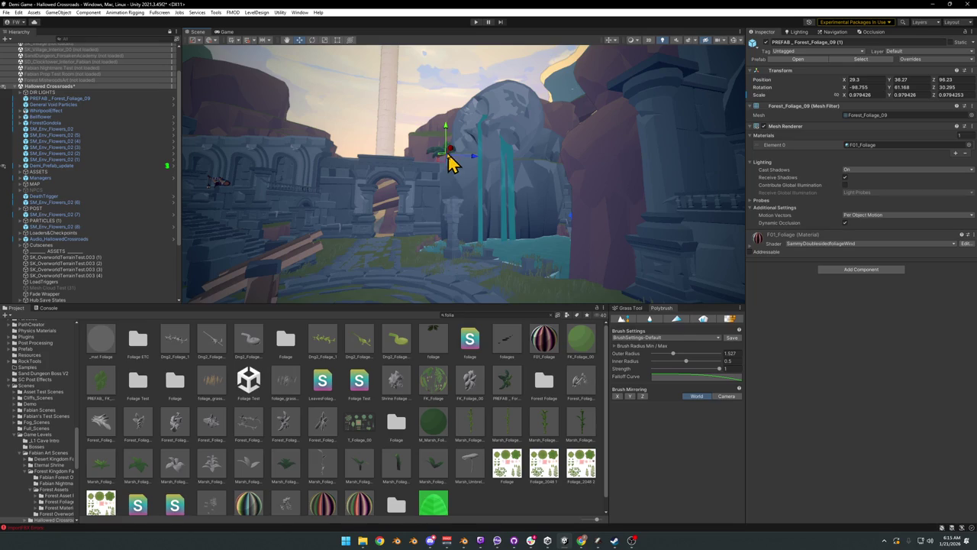
left_click(483, 165)
left_click(475, 167)
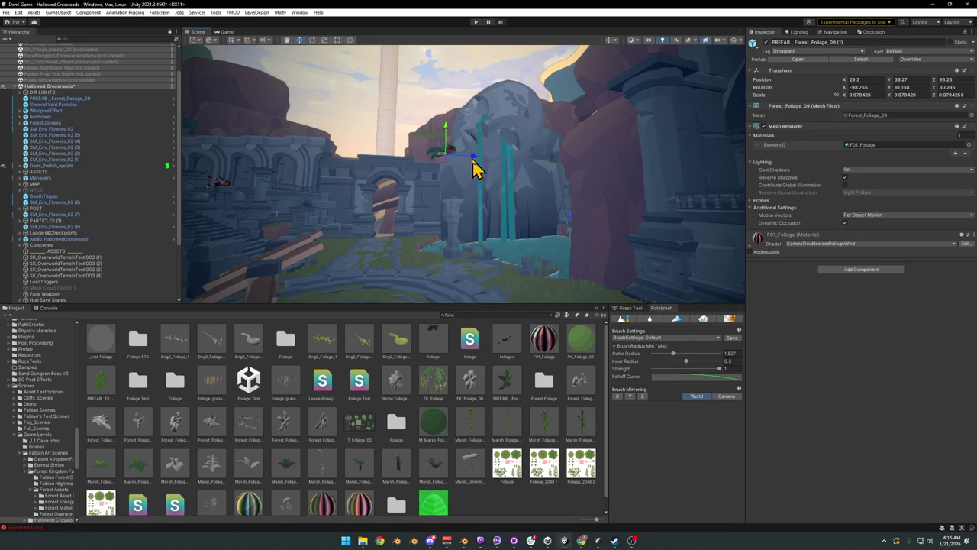
mouse_move(487, 165)
left_mouse_down()
mouse_move(478, 157)
mouse_move(526, 188)
mouse_move(539, 216)
mouse_move(471, 207)
left_mouse_up()
mouse_move(399, 178)
left_mouse_down()
mouse_move(421, 192)
mouse_move(412, 191)
mouse_move(420, 188)
mouse_move(419, 138)
mouse_move(367, 102)
mouse_move(371, 124)
mouse_move(474, 207)
left_mouse_up()
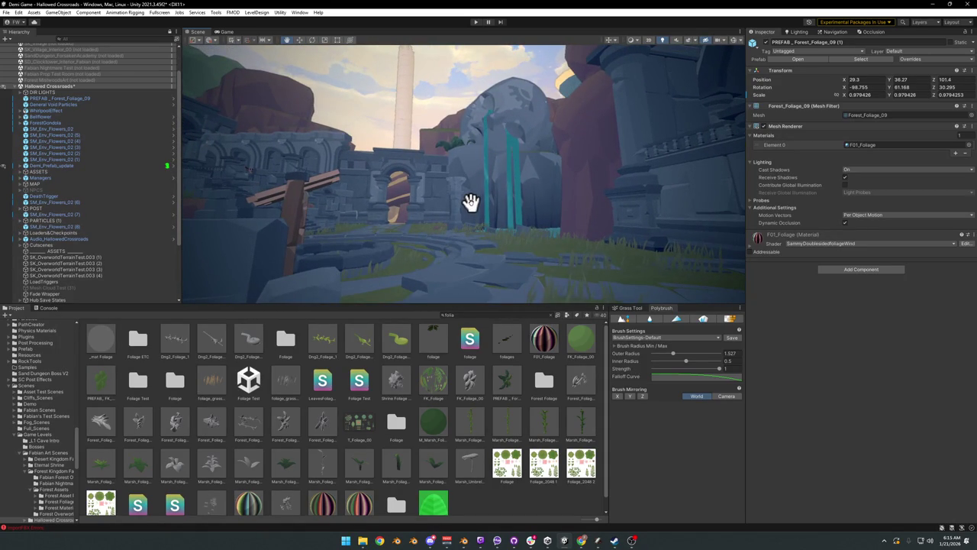
Step: Undo the foliage changes, restore the marsh bush, then delete both foliage objects
left_click(470, 201)
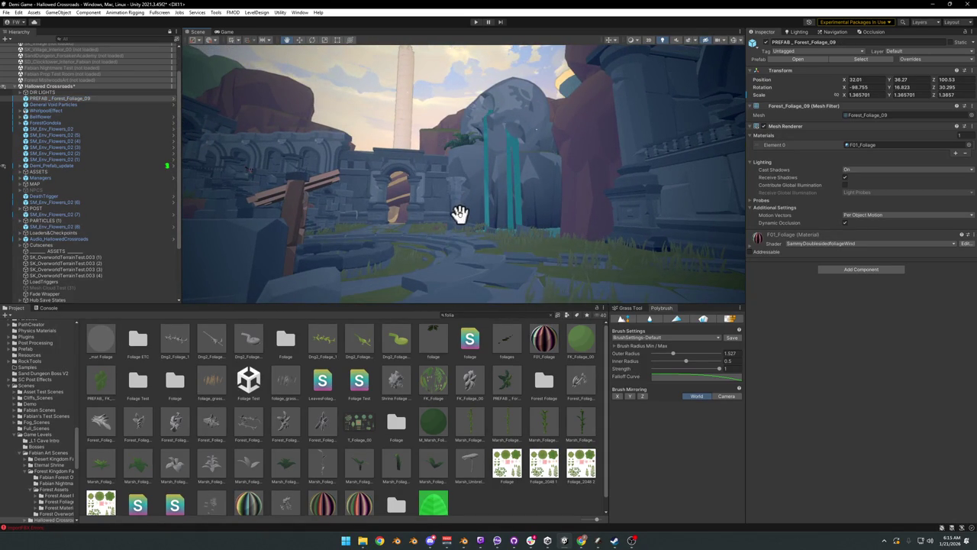
left_click(471, 227)
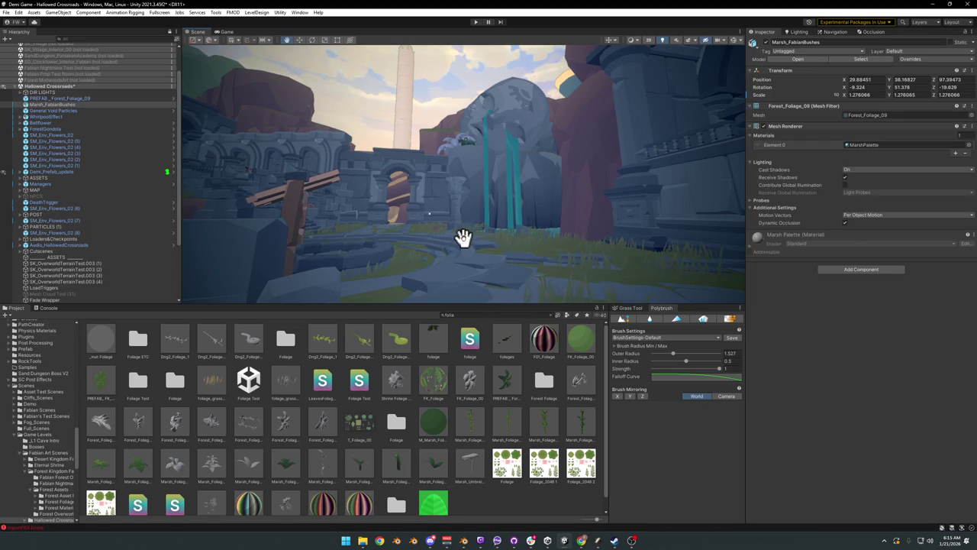
left_click(472, 171)
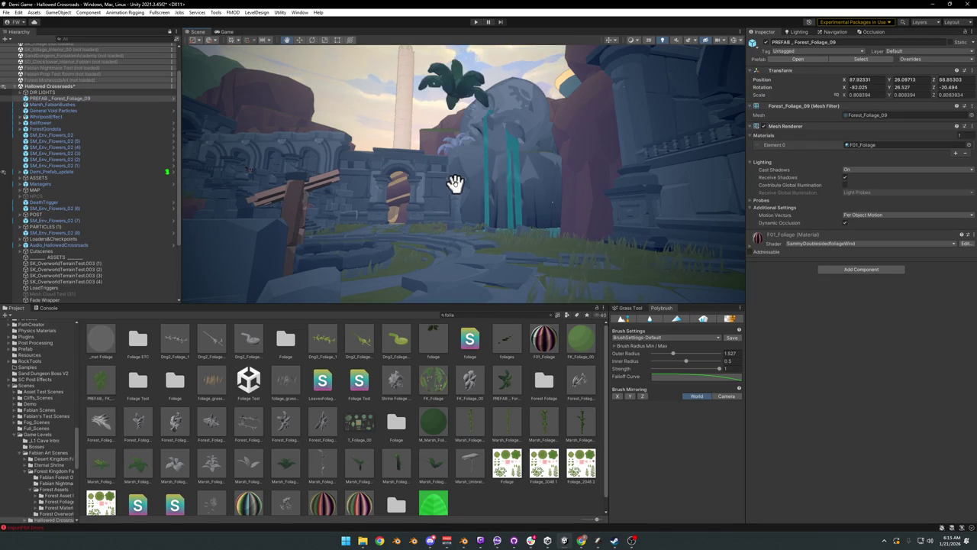
key("Delete")
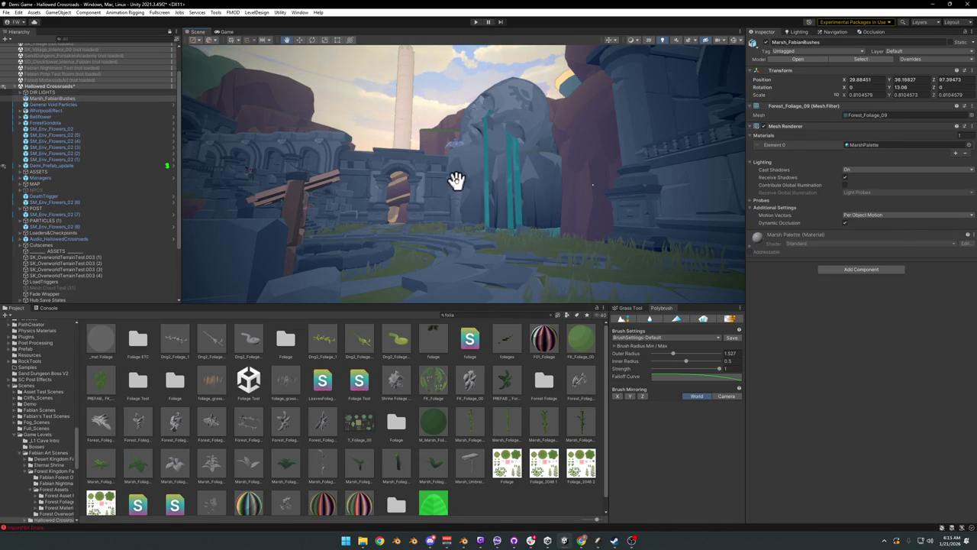
key("Delete")
left_click(506, 145)
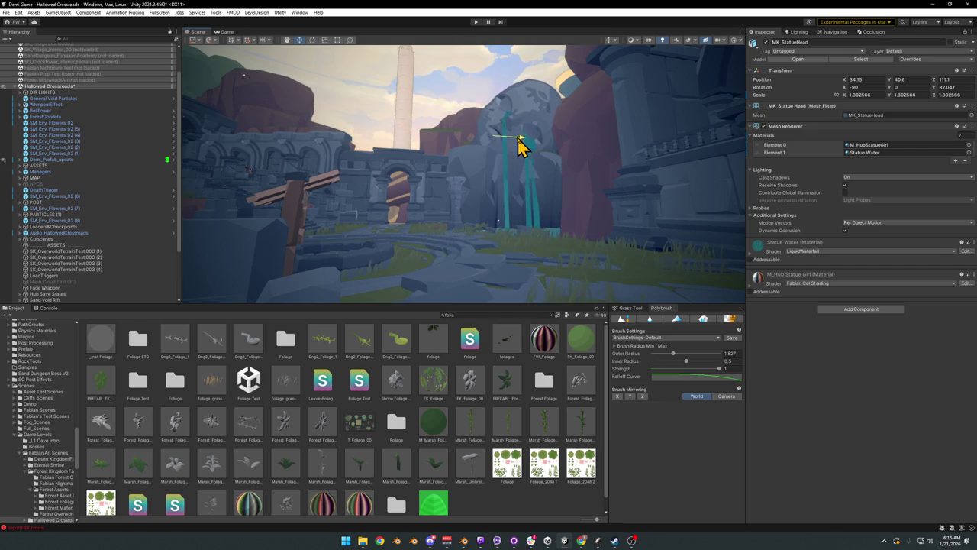
Step: Turn the statue head slightly further around Z, then orbit toward the pillar and arch
mouse_move(530, 153)
left_mouse_down()
mouse_move(523, 159)
mouse_move(519, 139)
left_mouse_up()
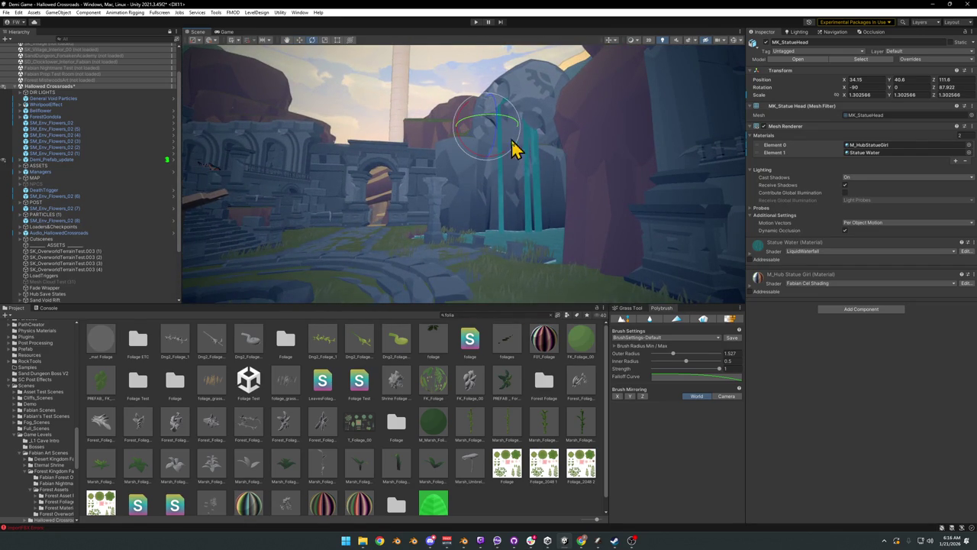
left_click(466, 508)
mouse_move(497, 260)
left_mouse_down()
mouse_move(493, 231)
mouse_move(481, 238)
mouse_move(541, 253)
mouse_move(565, 272)
mouse_move(584, 264)
mouse_move(530, 245)
mouse_move(484, 249)
left_mouse_up()
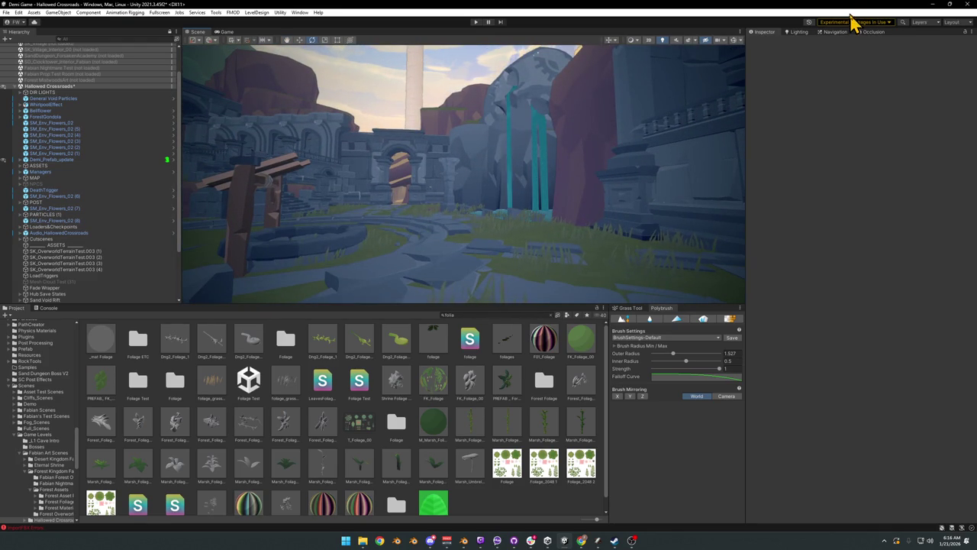
Step: In Blender, select the statue head and its pillars, then return to Unity to reimport MK_StatueHead.fbx
left_click(933, 5)
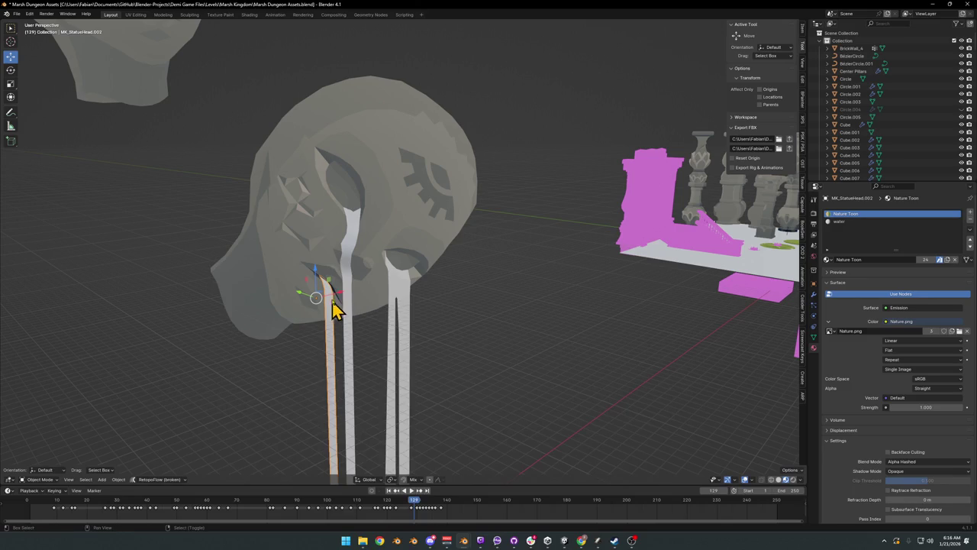
left_click(374, 256)
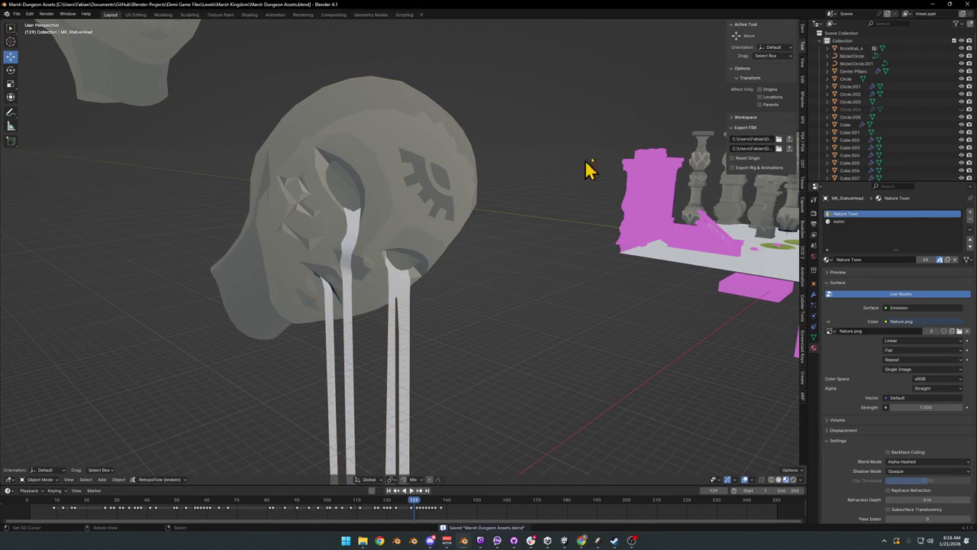
left_click(440, 193)
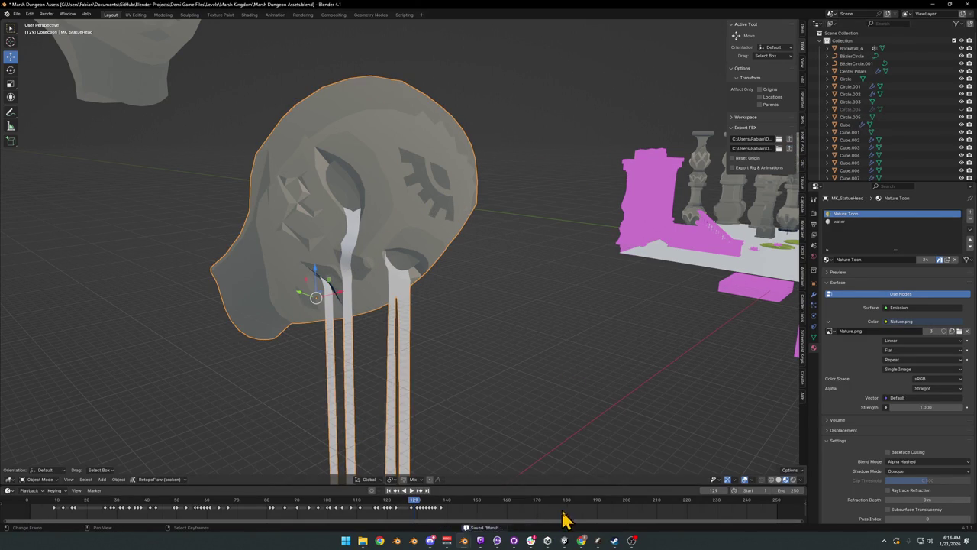
left_click(565, 541)
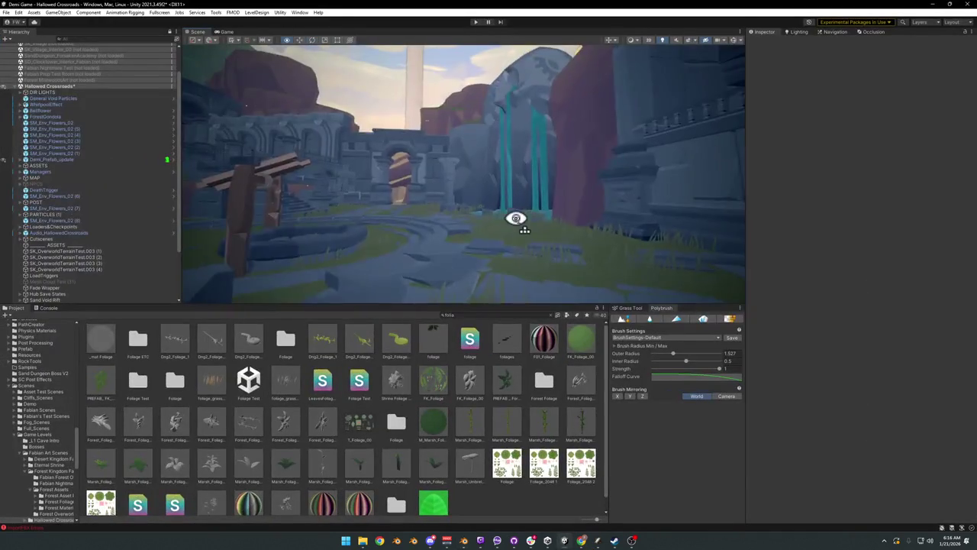
left_click_drag(516, 219, 504, 223)
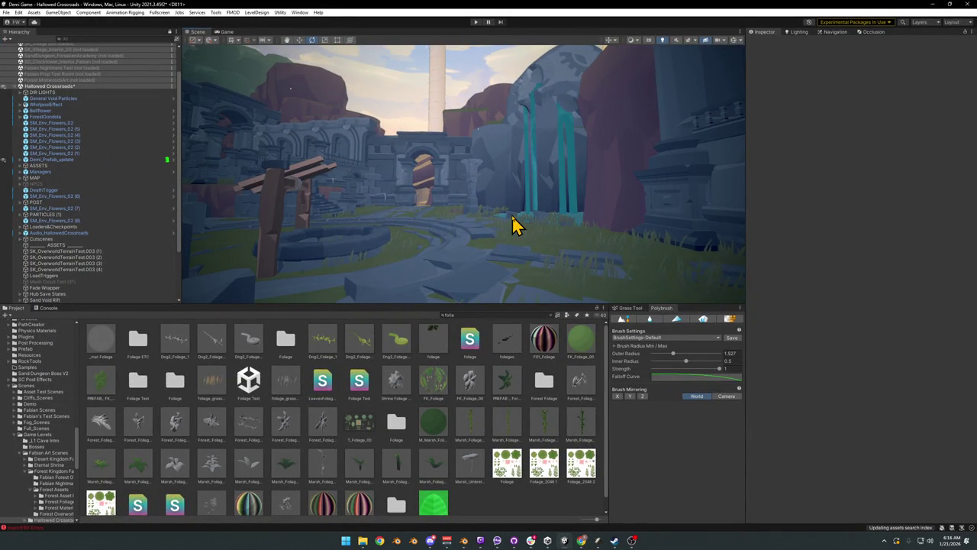
mouse_move(513, 198)
left_mouse_down()
mouse_move(518, 184)
mouse_move(517, 197)
mouse_move(618, 192)
mouse_move(508, 207)
mouse_move(570, 209)
mouse_move(569, 218)
mouse_move(519, 218)
mouse_move(528, 210)
mouse_move(523, 220)
left_mouse_up()
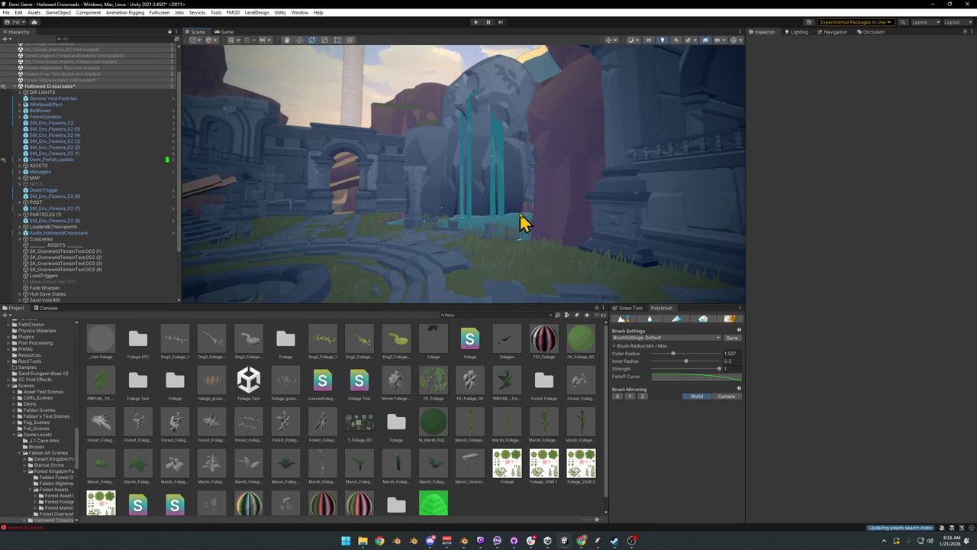
left_click(933, 6)
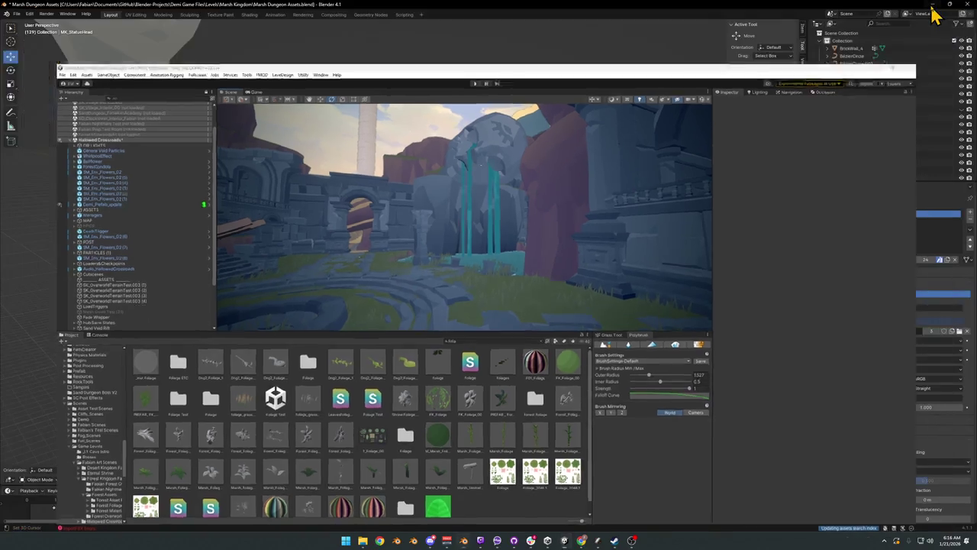
Step: Split the statue head's left strand off as separate geometry and reselect the head object
key("Tab")
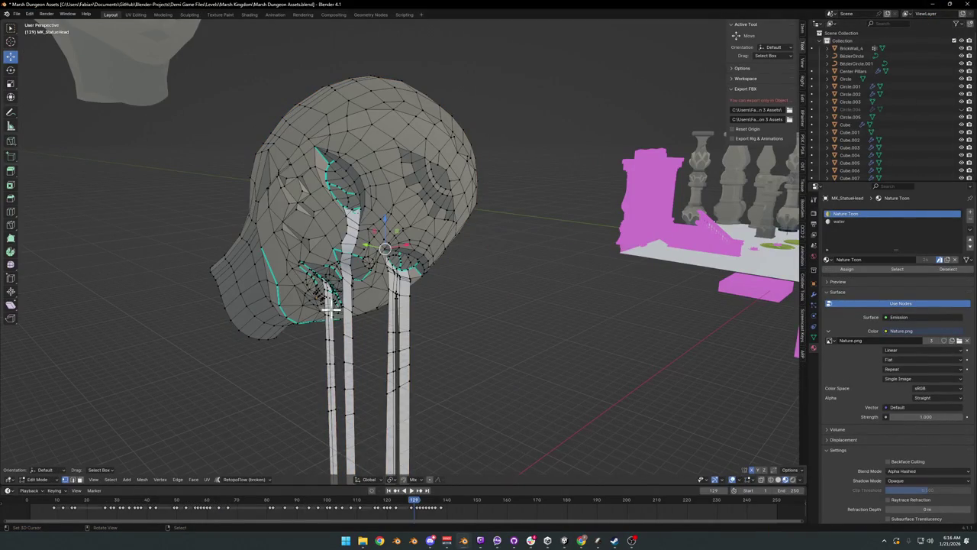
key("l")
key("p")
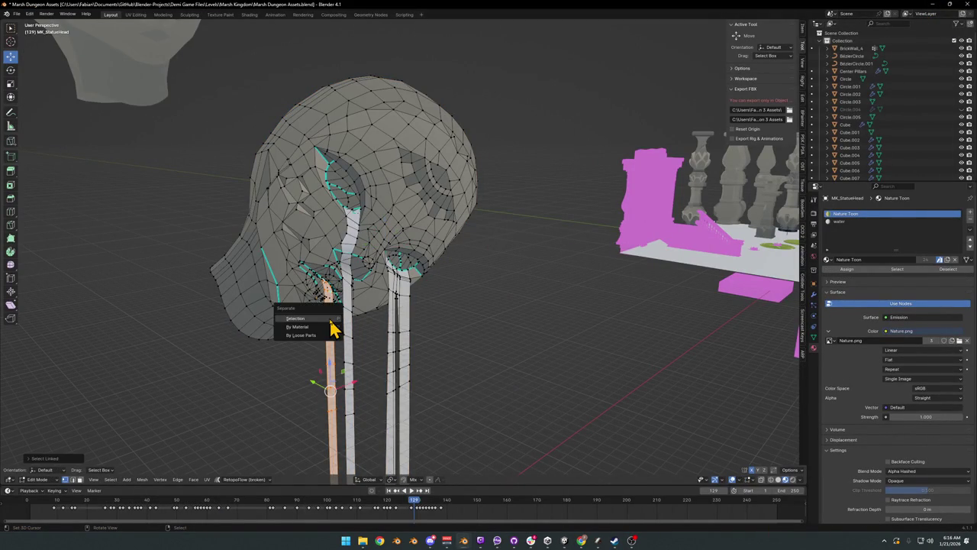
left_click(331, 327)
key("Tab")
left_click(364, 240)
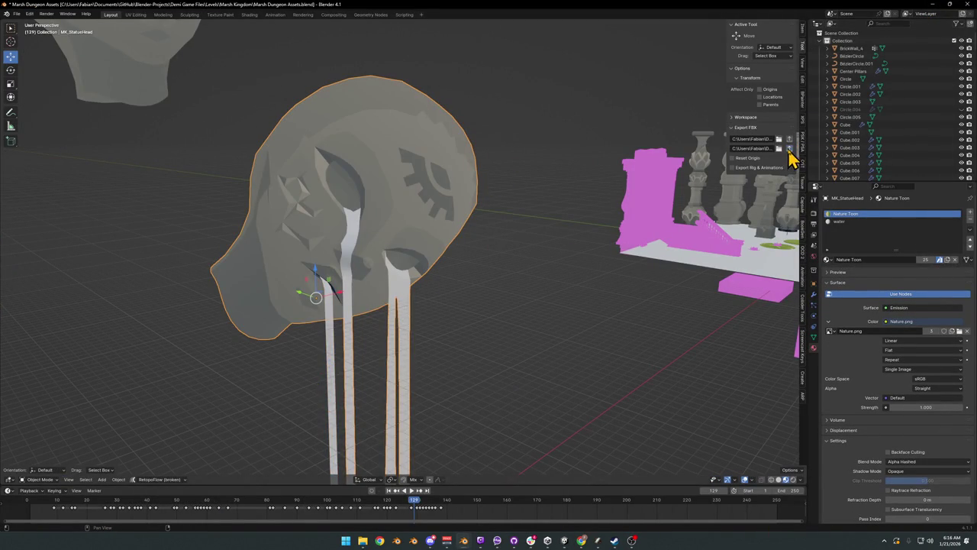
Step: Check the archway in Unity's Scene view, then return to the statue head in Blender
left_click(564, 541)
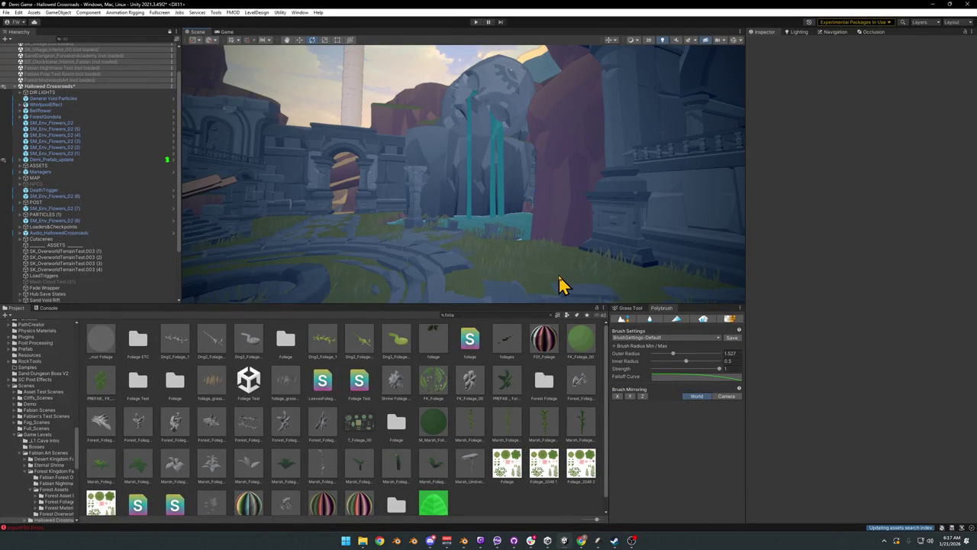
mouse_move(560, 284)
left_mouse_down()
mouse_move(541, 240)
mouse_move(519, 246)
mouse_move(520, 237)
mouse_move(548, 216)
mouse_move(599, 220)
left_mouse_up()
left_click(929, 4)
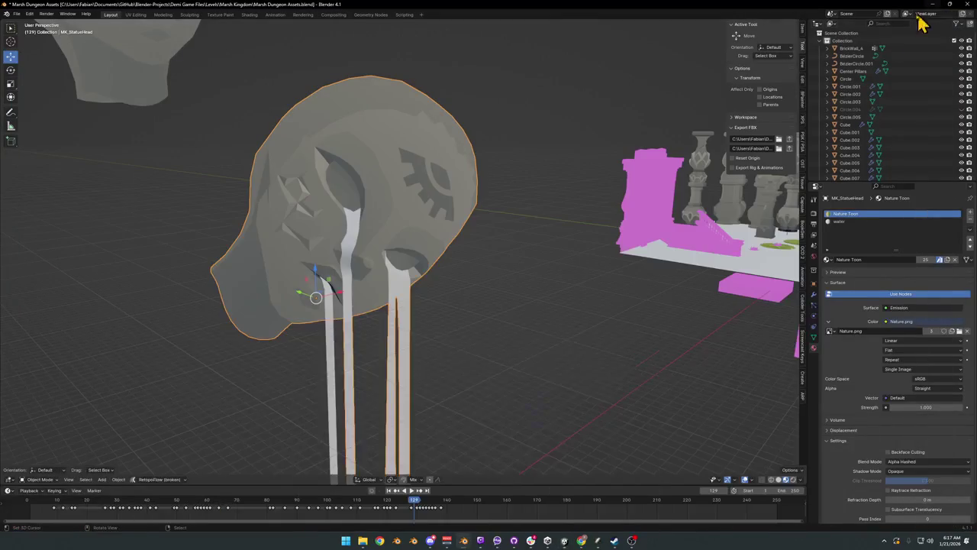
Step: Subdivide the thin strip hanging below the statue head and slide one of its edges
scroll(397, 321, "up", 6)
key("Tab")
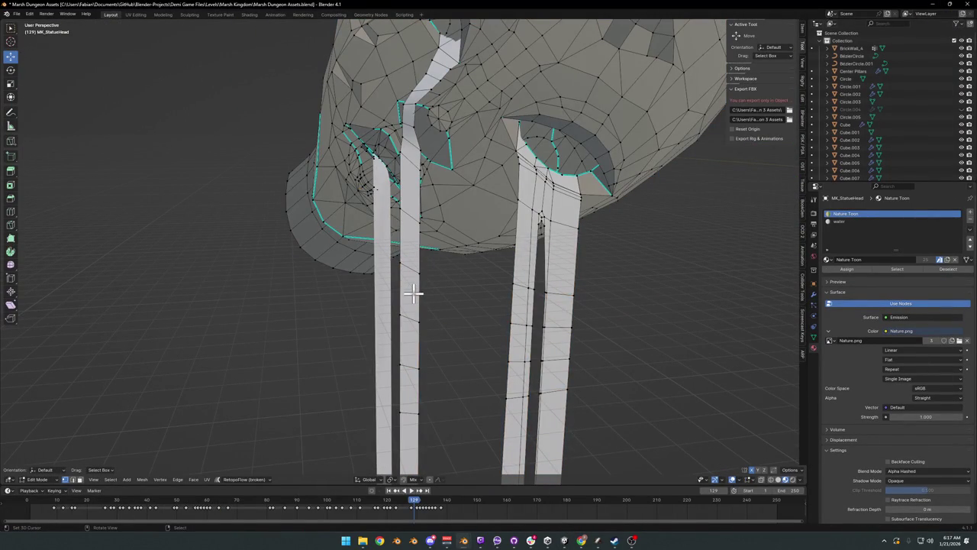
key("l")
right_click(413, 293)
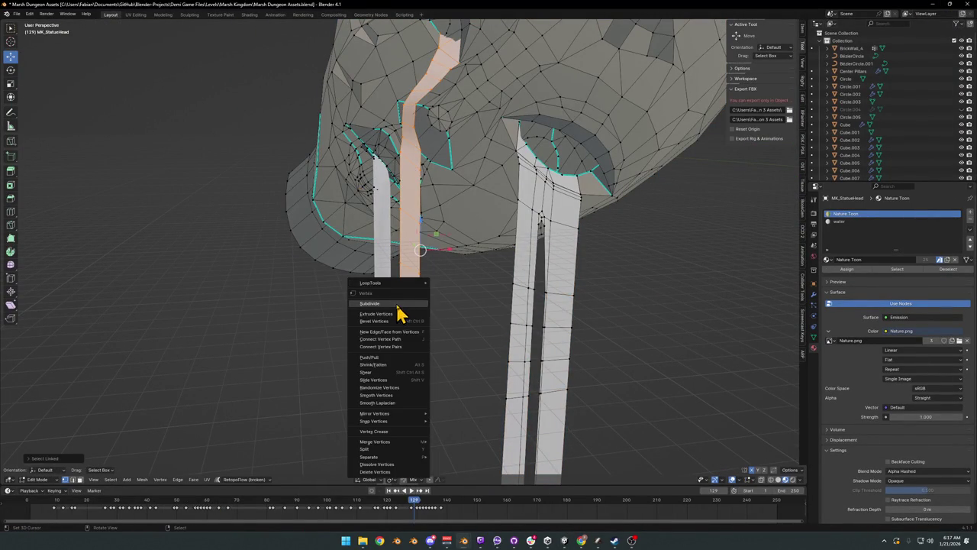
left_click(405, 313)
key("g")
key("g")
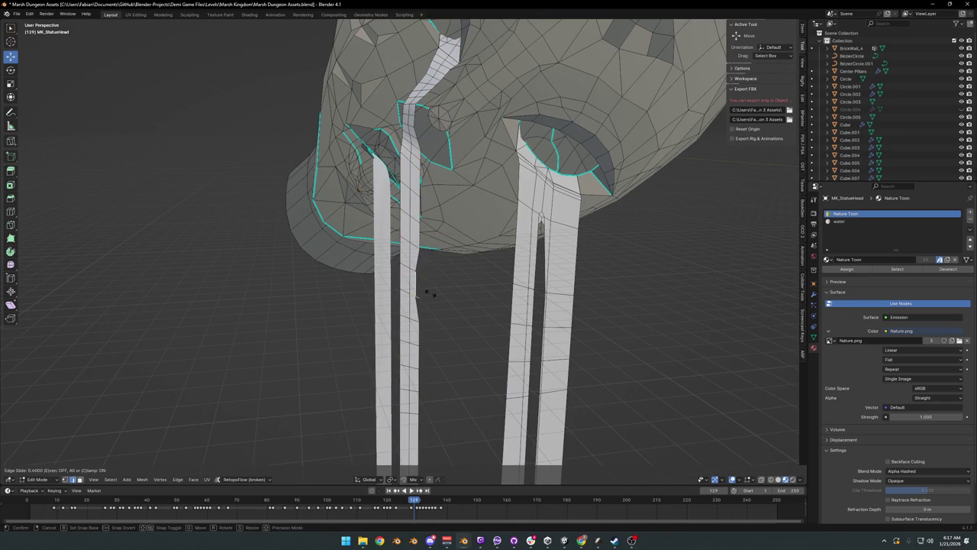
left_click(440, 305)
scroll(460, 257, "down", 3)
Step: Add loop cuts across the thin strip at their default position
key("ctrl+r")
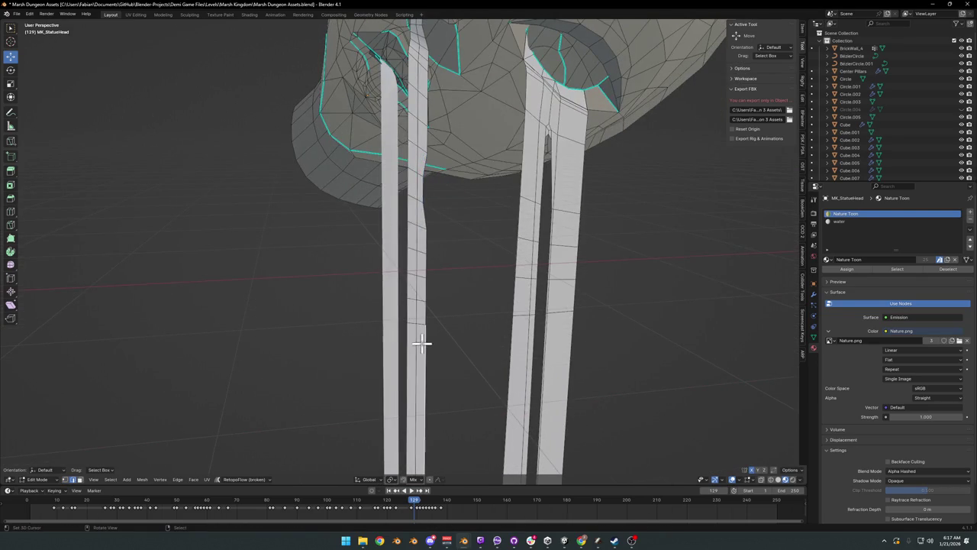
scroll(424, 329, "up", 3)
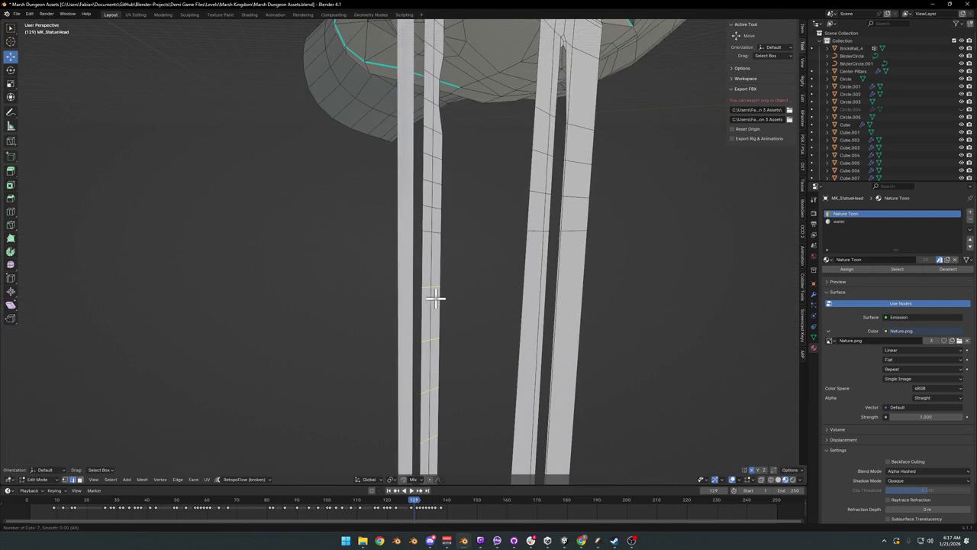
left_click(436, 298)
right_click(435, 297)
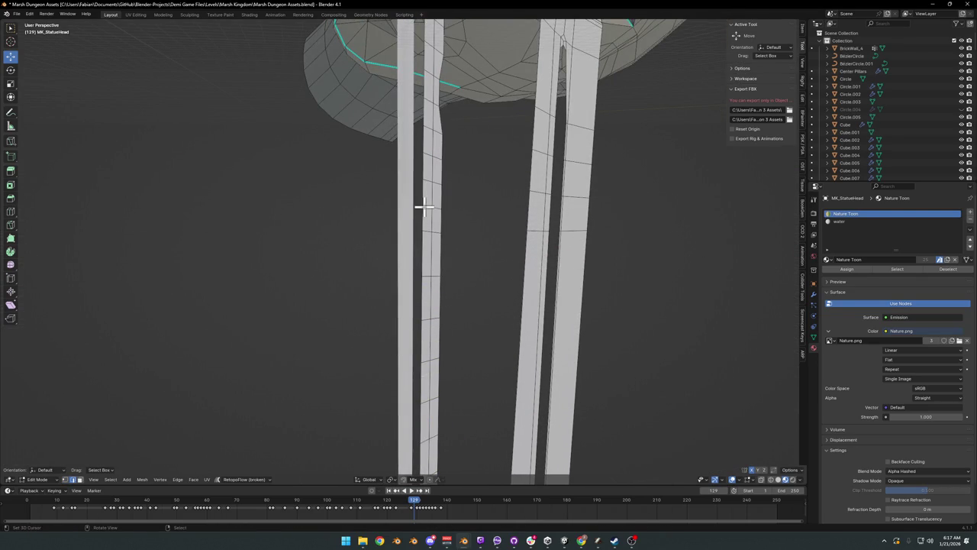
Step: Slide two vertices and an edge along the strip to bend it into a kinked, wavy shape
left_click(422, 236)
key("g")
key("g")
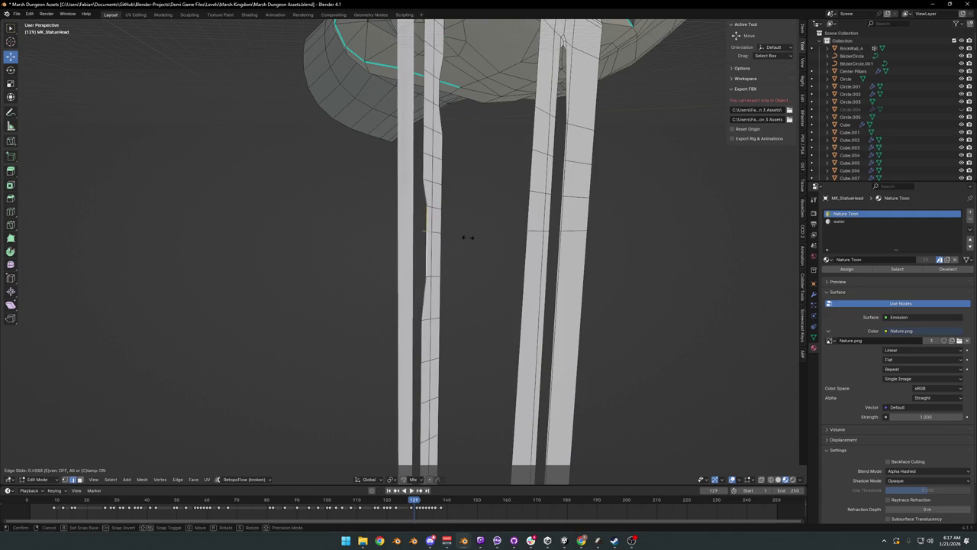
left_click(472, 238)
left_click(435, 281)
left_click(440, 345)
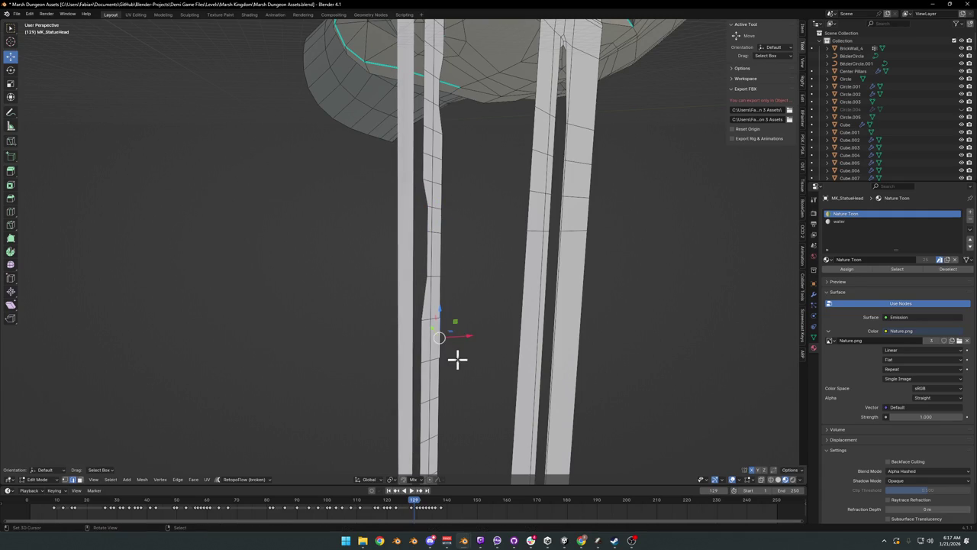
key("g")
key("g")
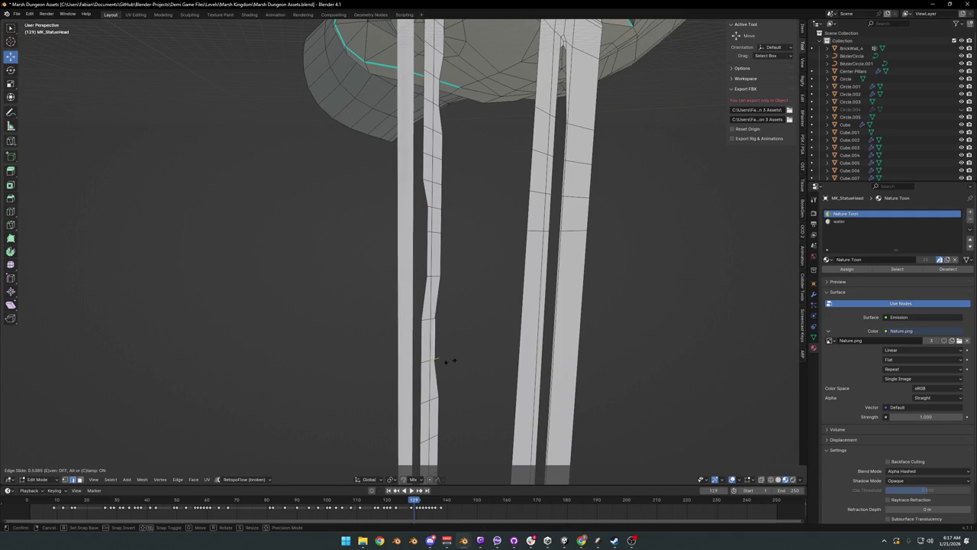
left_click(443, 359)
left_click(416, 328)
left_click(405, 158)
key("g")
key("g")
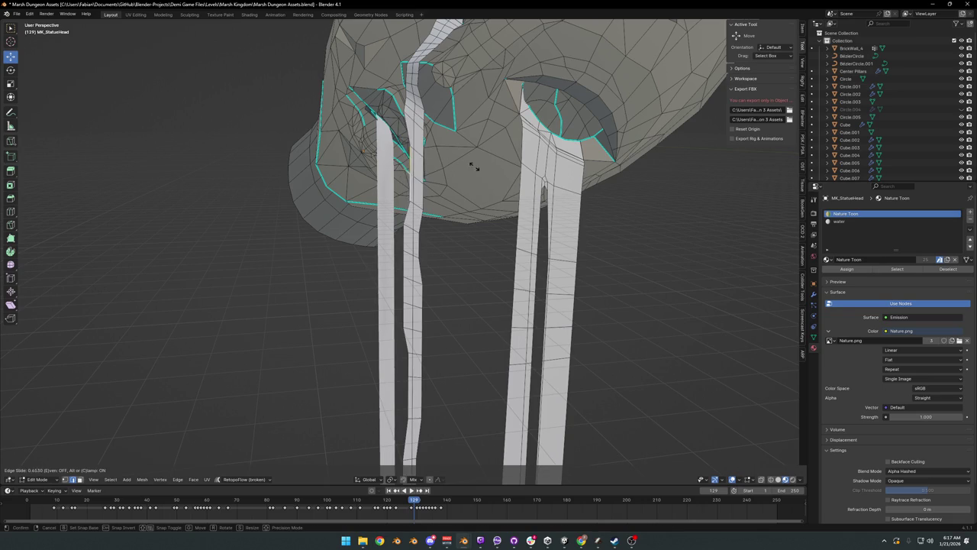
left_click(416, 147)
Step: Leave Edit Mode, look over the reshaped strands and reselect the statue head object
key("Tab")
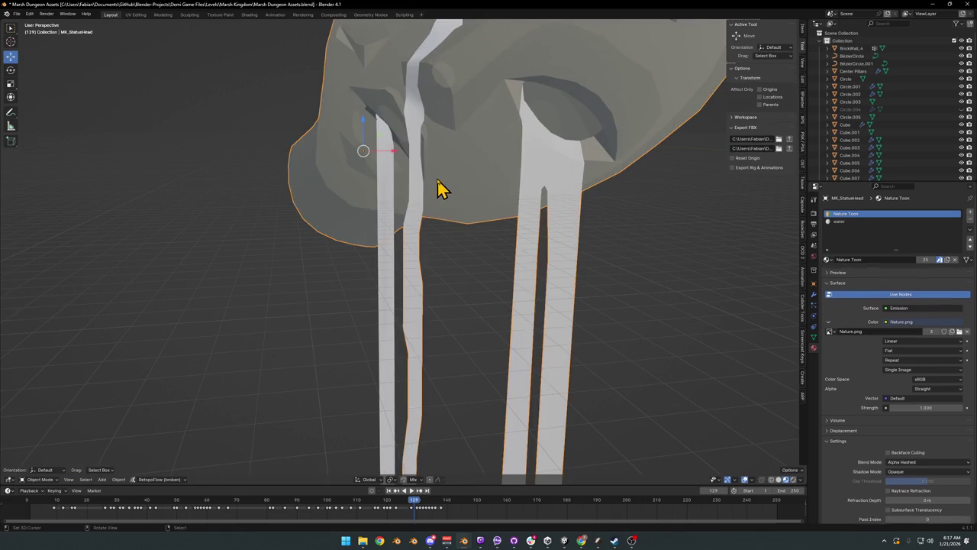
left_click_drag(438, 188, 445, 202)
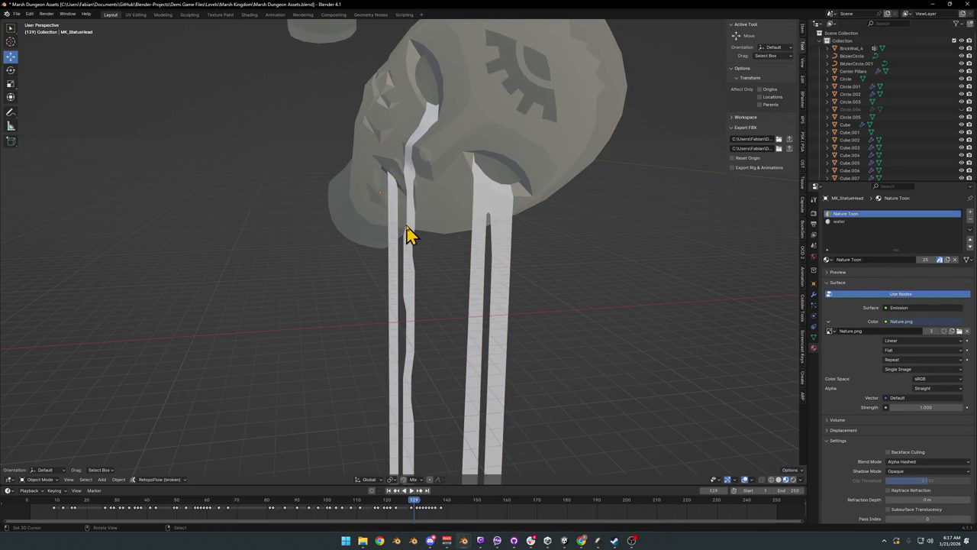
left_click(476, 207)
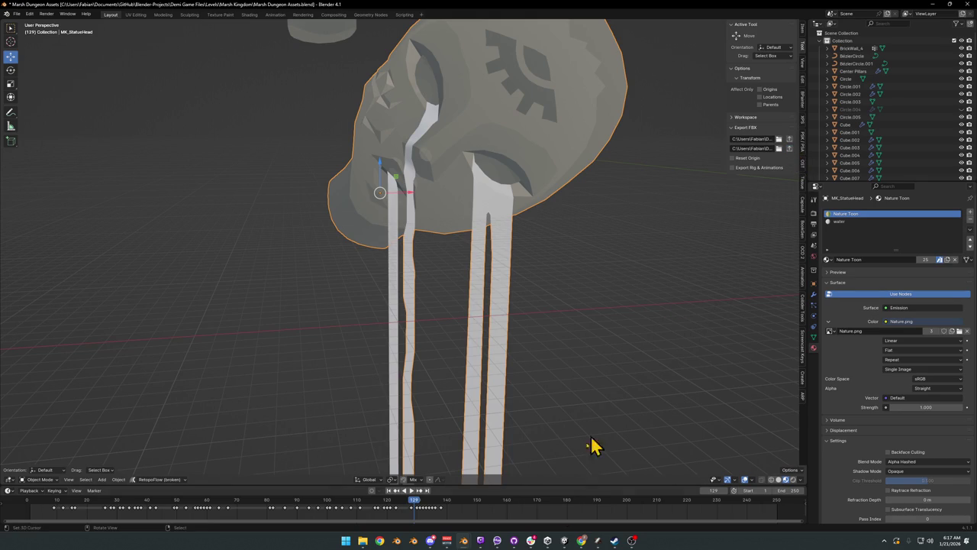
left_click(569, 500)
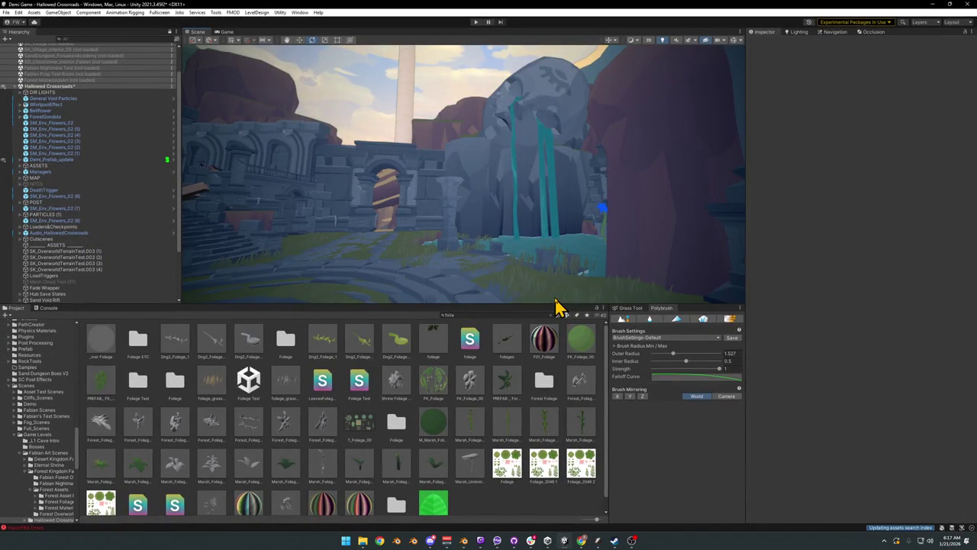
Step: Move closer to the archway in Unity's Scene view and orbit around it from new angles
mouse_move(589, 180)
left_mouse_down()
mouse_move(573, 201)
mouse_move(609, 192)
left_mouse_up()
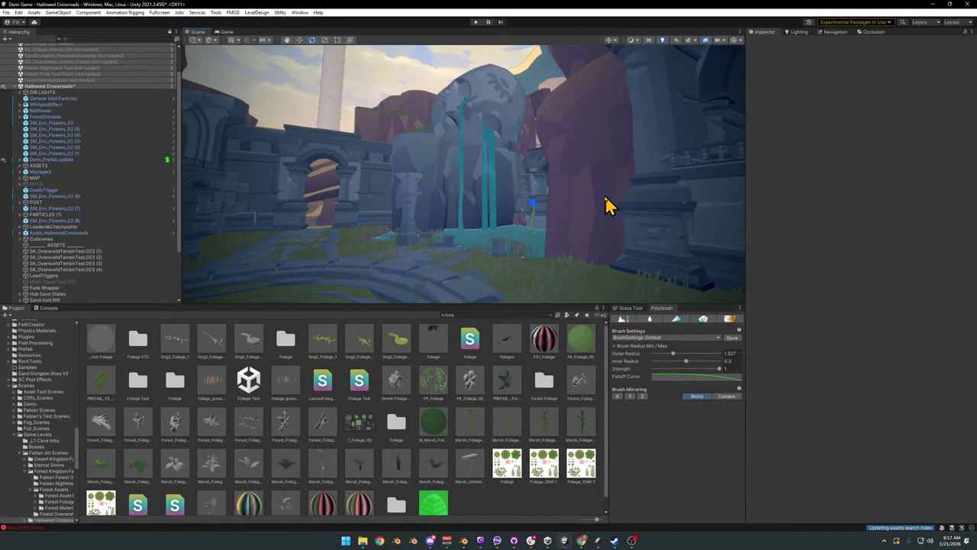
mouse_move(580, 227)
left_mouse_down()
mouse_move(535, 219)
mouse_move(535, 190)
mouse_move(495, 163)
mouse_move(512, 188)
mouse_move(548, 181)
mouse_move(541, 198)
mouse_move(527, 200)
left_mouse_up()
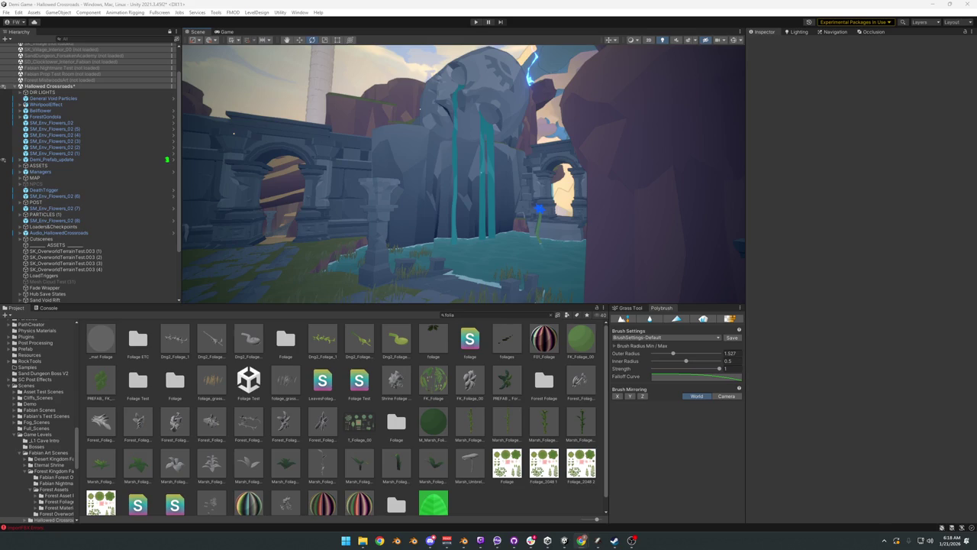
left_click_drag(530, 211, 526, 203)
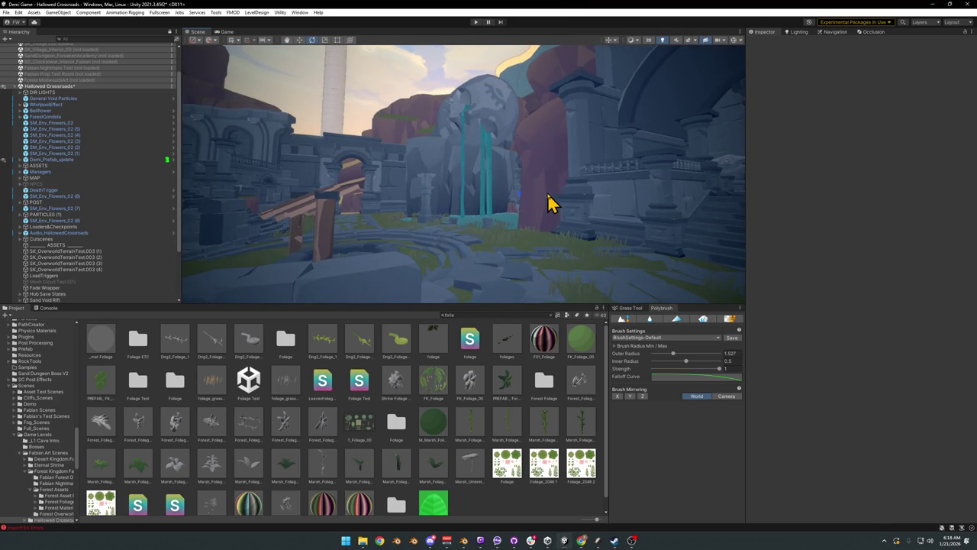
Step: Return to Blender and enter the statue head's Edit Mode with all faces deselected
left_click(927, 7)
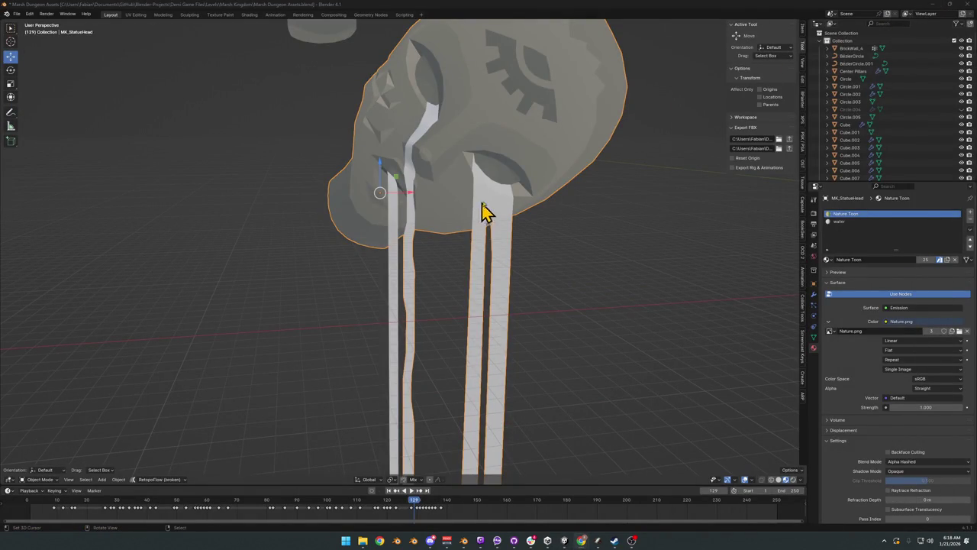
key("Tab")
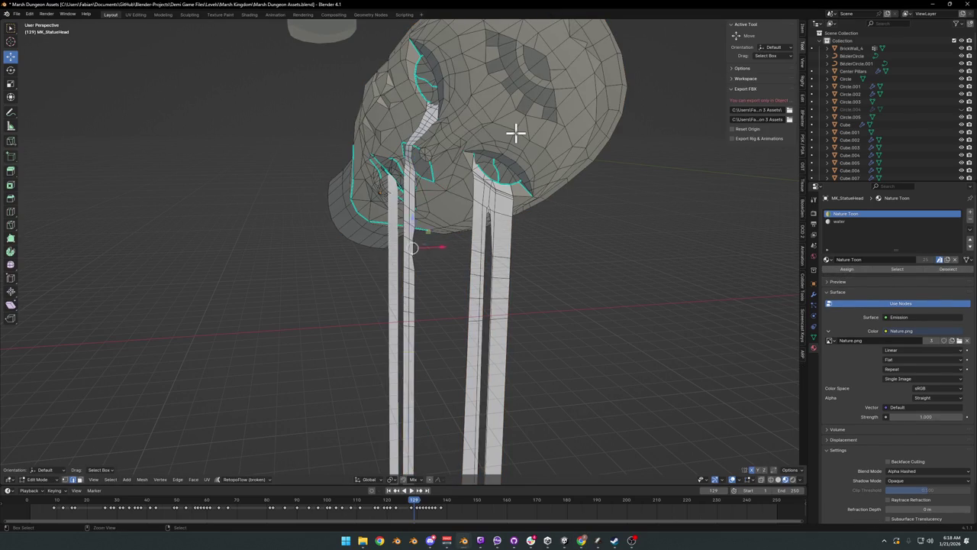
key("Tab")
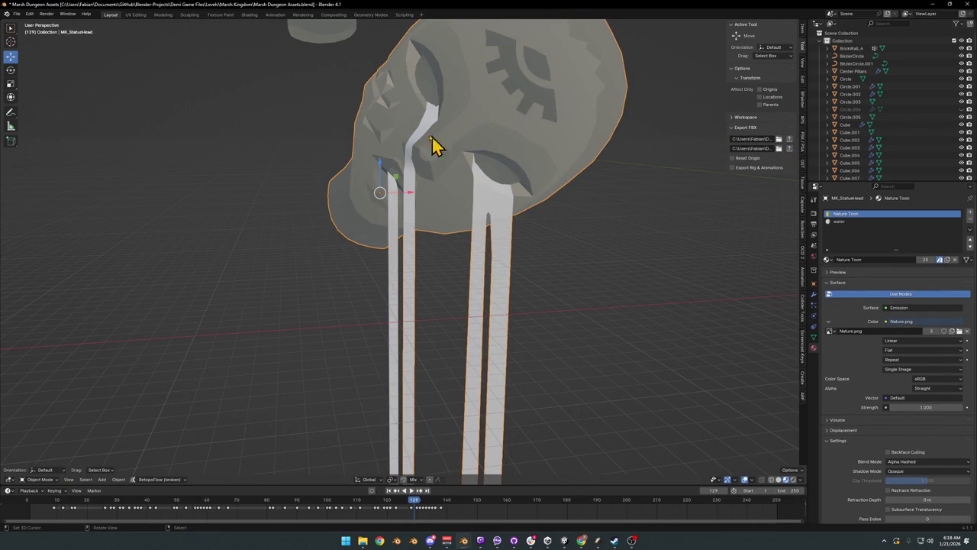
scroll(427, 107, "up", 5)
key("Tab")
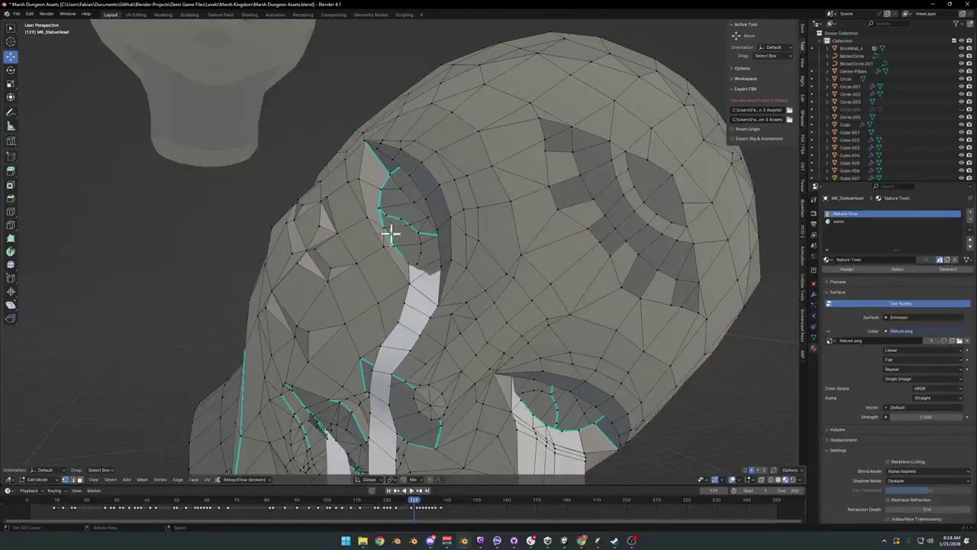
key("a")
key("alt+a")
Step: Select the eye-socket face strip by shortest path, then move to the UV Editing layout
left_click(400, 264)
left_click(374, 175, "ctrl")
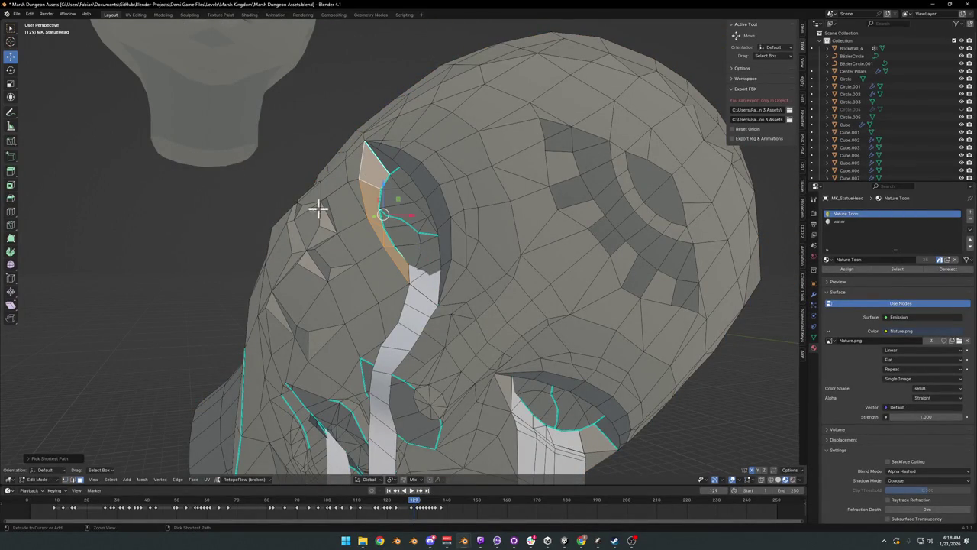
key("ctrl+space")
key("ctrl+space")
left_click(135, 15)
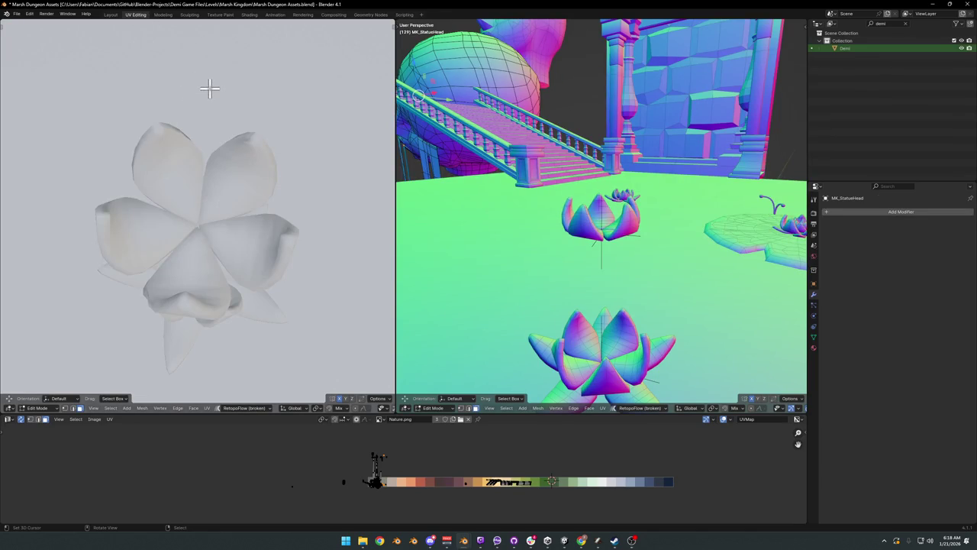
Step: Frame the selected faces, then move and scale their UVs on the Nature.png palette
key("KP_Decimal")
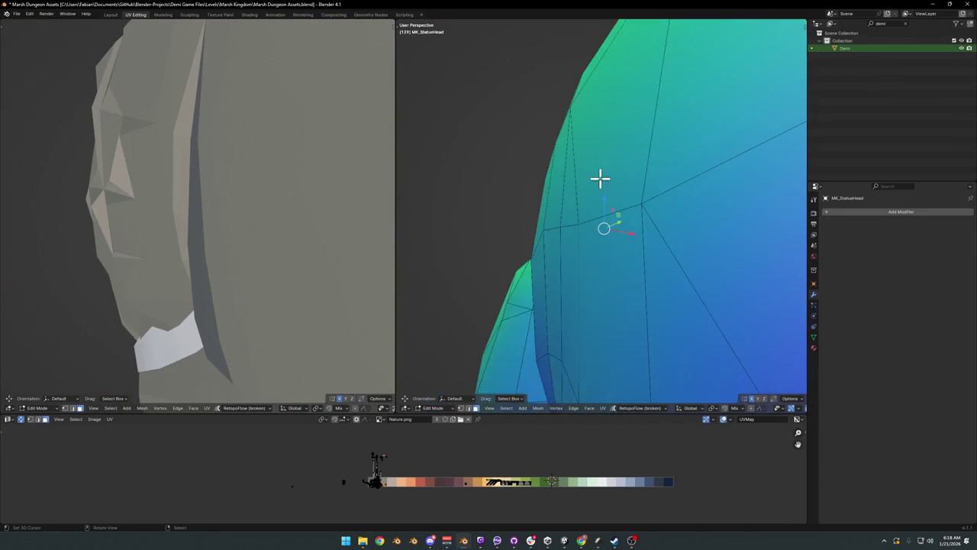
key("KP_Decimal")
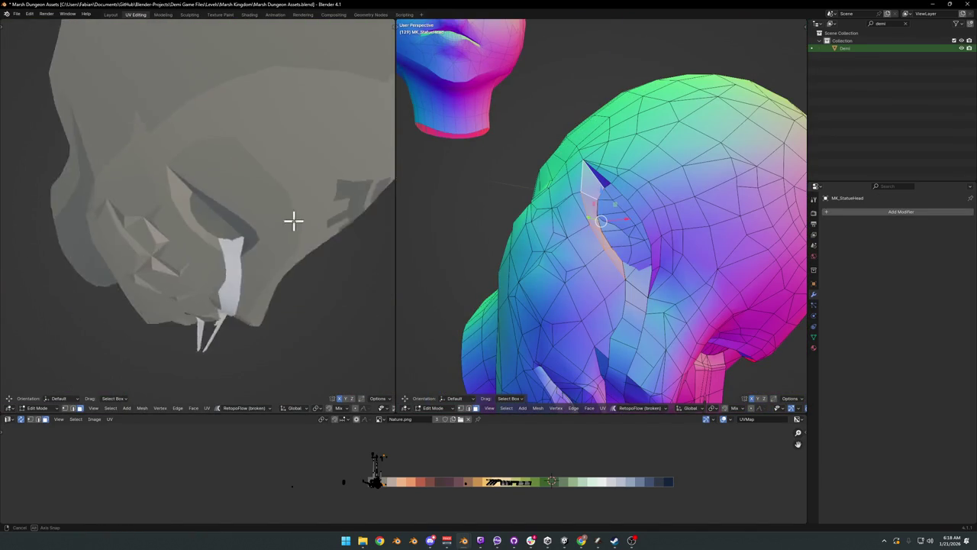
key("g")
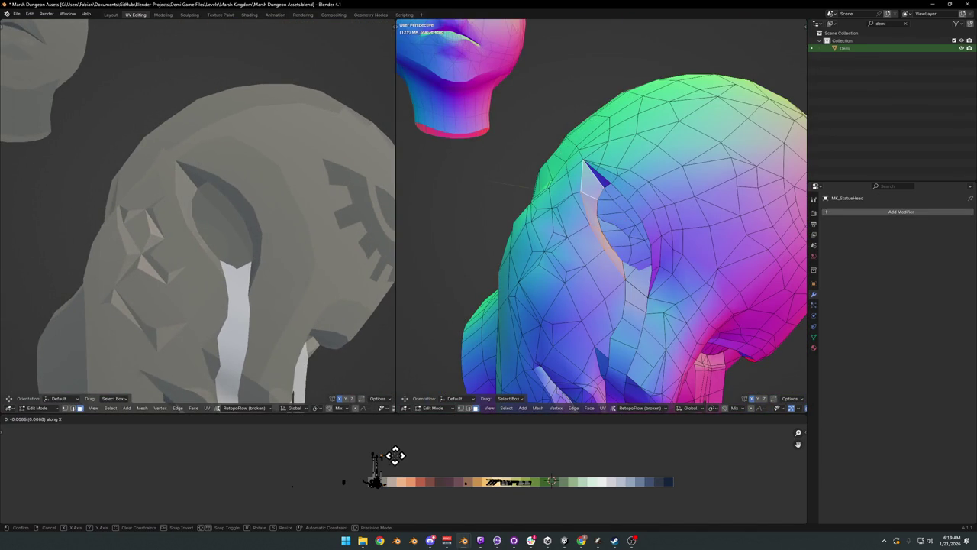
left_click(338, 448)
key("s")
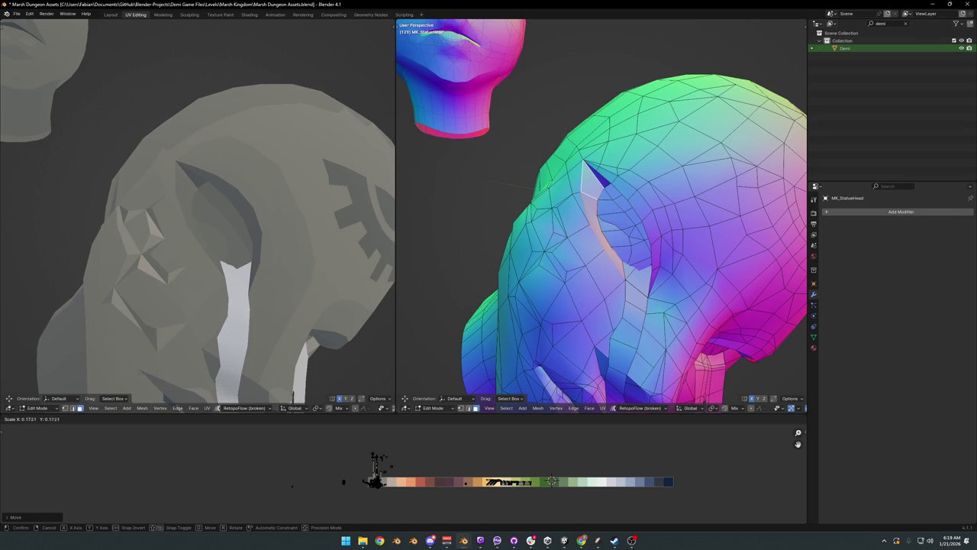
key("Return")
Step: Shift the selected UVs along the X axis to a new palette spot
scroll(272, 247, "down", 5)
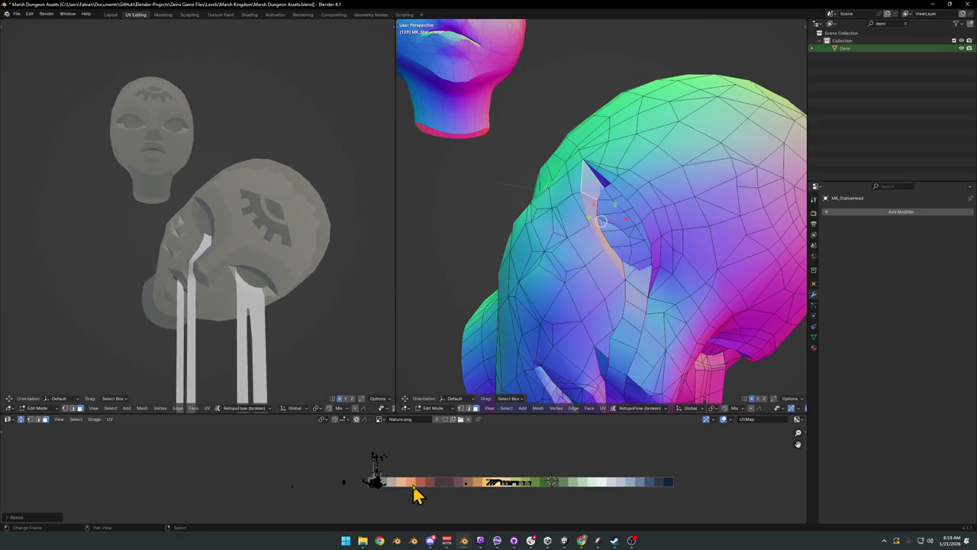
scroll(310, 306, "down", 1)
key("g")
key("x")
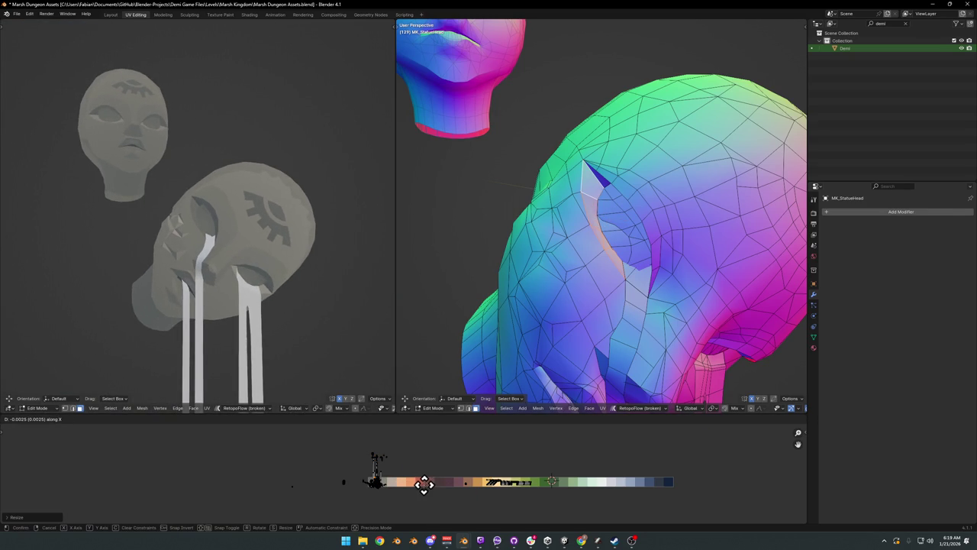
left_click(433, 481)
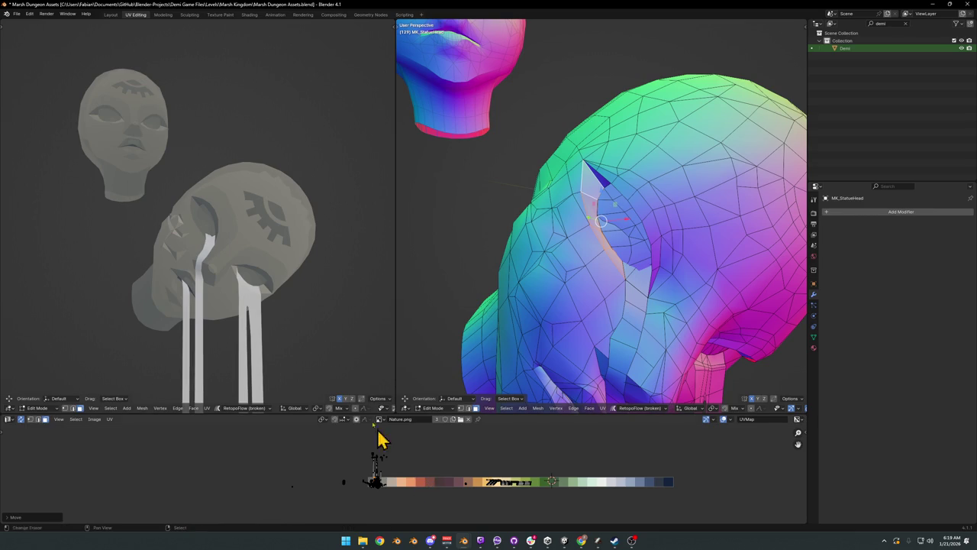
scroll(330, 286, "down", 3)
scroll(331, 287, "up", 6)
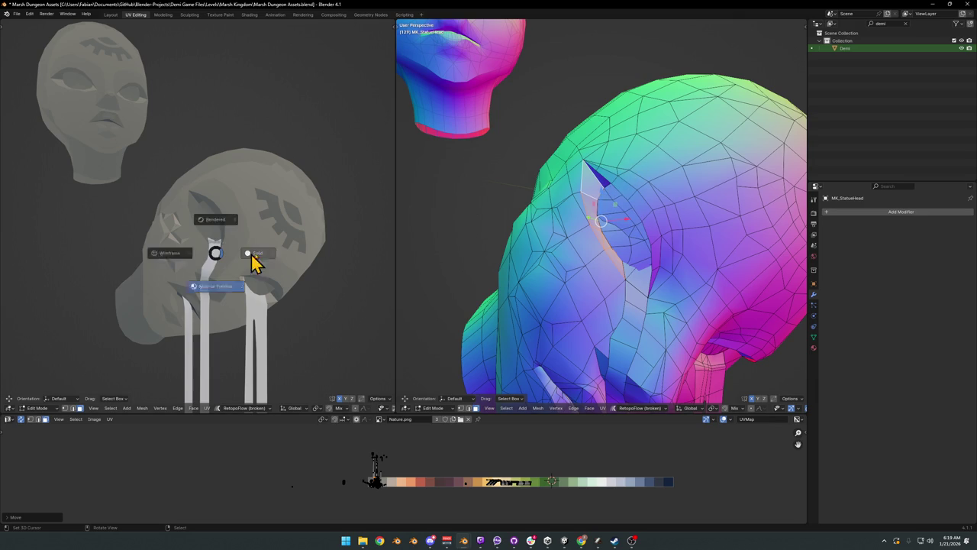
scroll(287, 240, "up", 4)
left_click_drag(292, 244, 306, 241)
Step: Select the connected ear region and shrink its UVs on the palette
key("l")
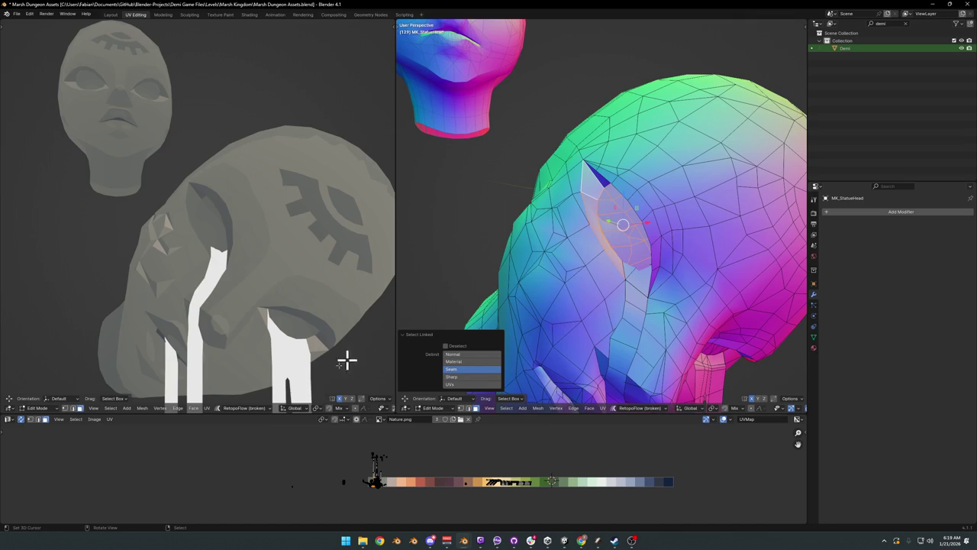
key("s")
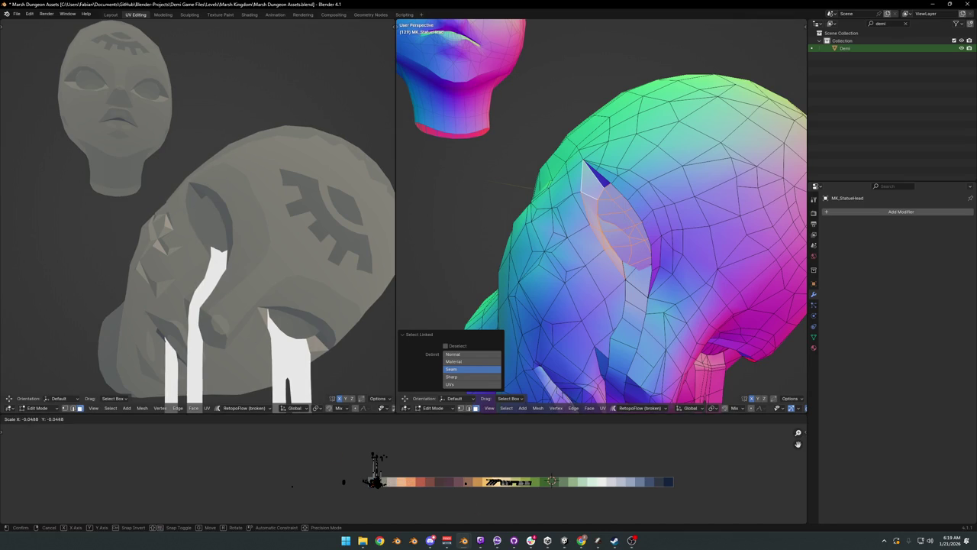
left_click(377, 483)
mouse_move(297, 229)
left_mouse_down()
mouse_move(306, 233)
mouse_move(268, 227)
mouse_move(302, 236)
left_mouse_up()
mouse_move(615, 229)
left_mouse_down()
mouse_move(619, 241)
mouse_move(652, 218)
mouse_move(663, 229)
left_mouse_up()
mouse_move(666, 245)
left_mouse_down()
mouse_move(682, 260)
mouse_move(680, 301)
left_mouse_up()
Step: Add the blue, purple, dark blue, neighbouring and small triangle ear faces to the selection
left_click(679, 301, "shift")
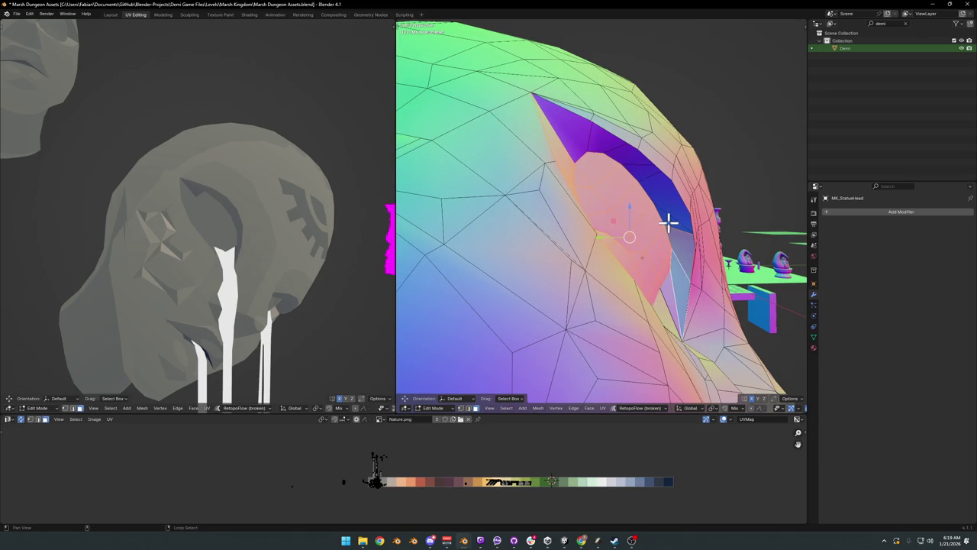
left_click(634, 163, "shift")
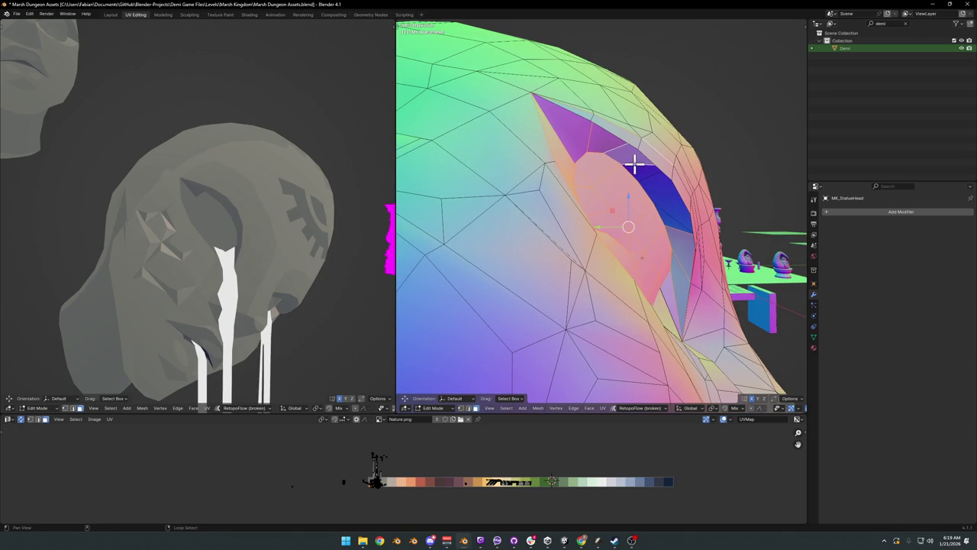
left_click(670, 204, "shift")
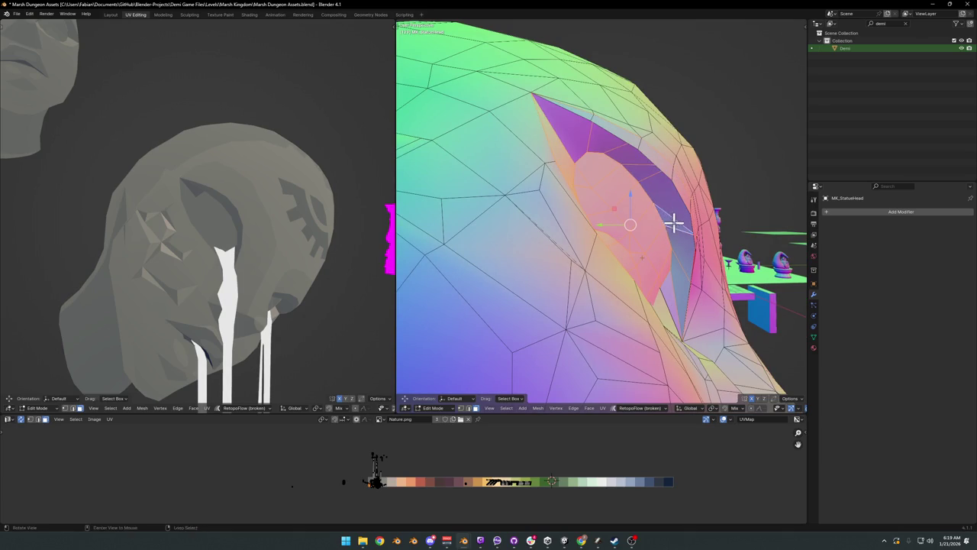
left_click_drag(672, 218, 645, 252)
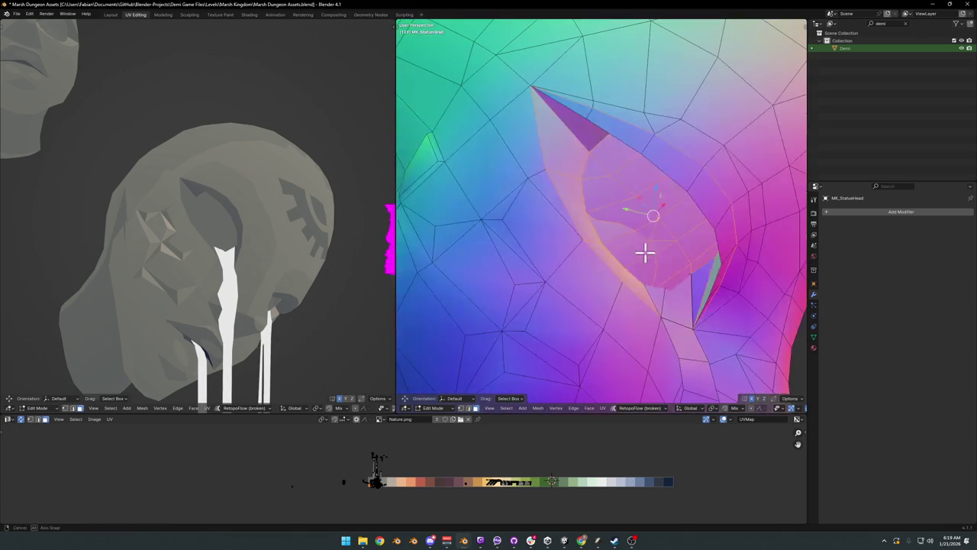
left_click(703, 189, "shift")
left_click(583, 111, "shift")
scroll(677, 200, "down", 3)
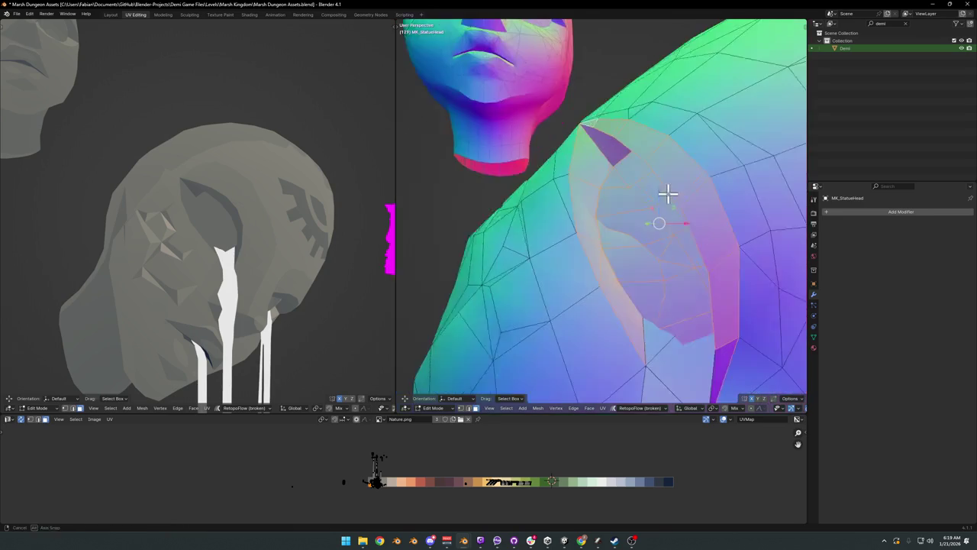
Step: Shrink the selected faces' UVs and slide them along X to another palette spot
key("s")
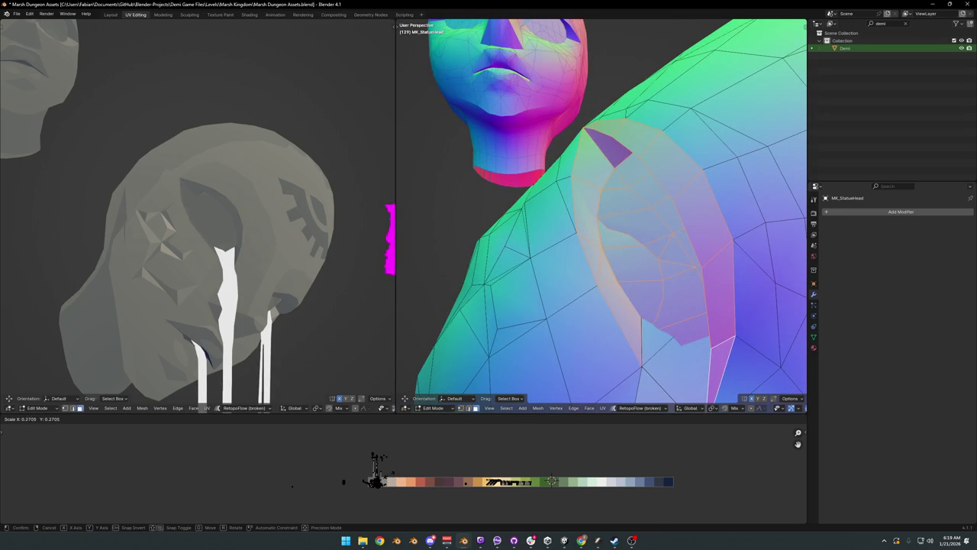
key("Return")
scroll(275, 299, "down", 5)
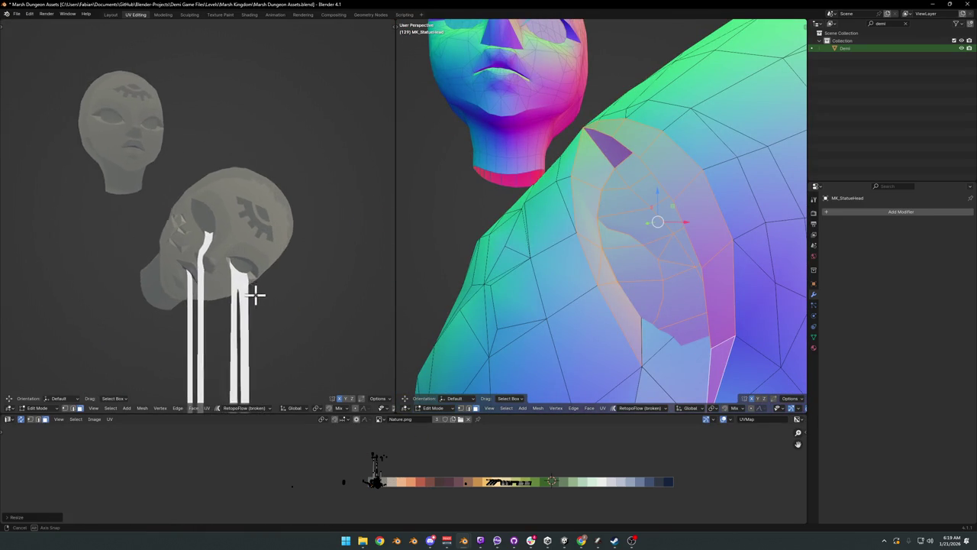
key("g")
key("x")
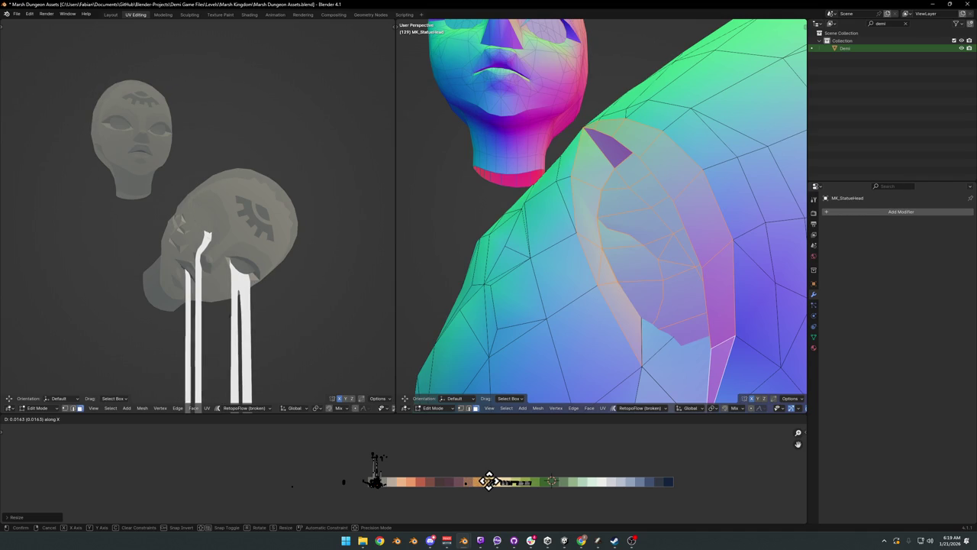
left_click(489, 481)
scroll(301, 247, "down", 2)
scroll(298, 265, "up", 2)
scroll(302, 259, "down", 2)
scroll(308, 258, "up", 1)
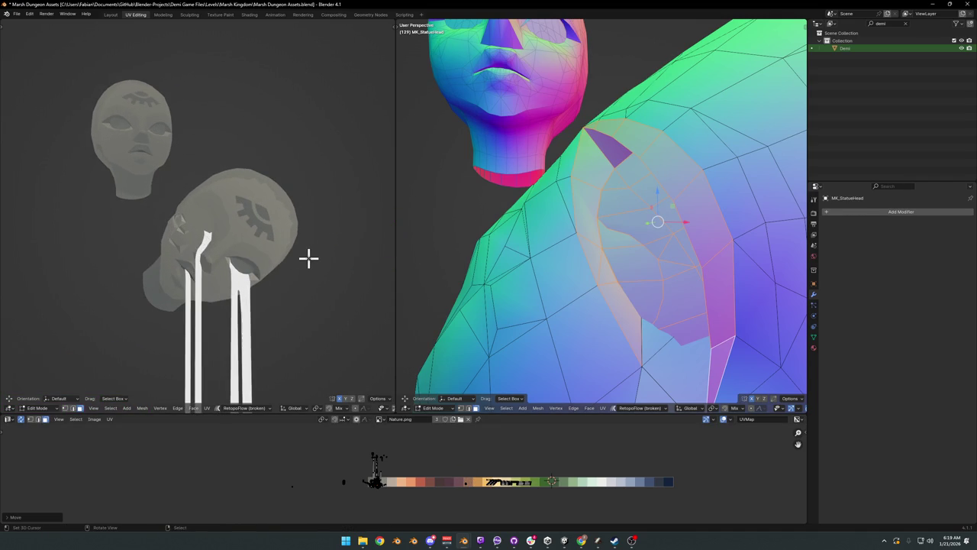
Step: Shrink the face selection twice down to a narrow strip, then bring Unity forward
key("ctrl+z")
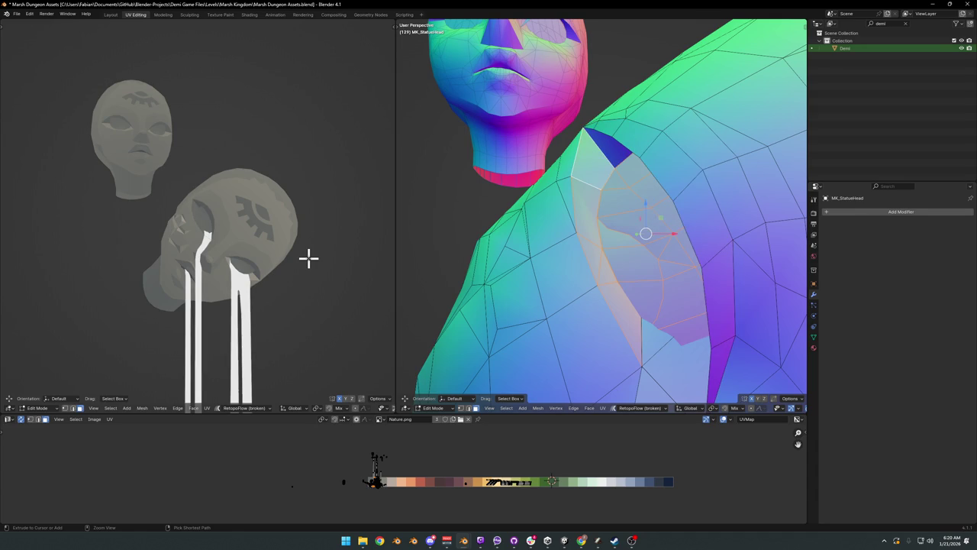
key("ctrl+z")
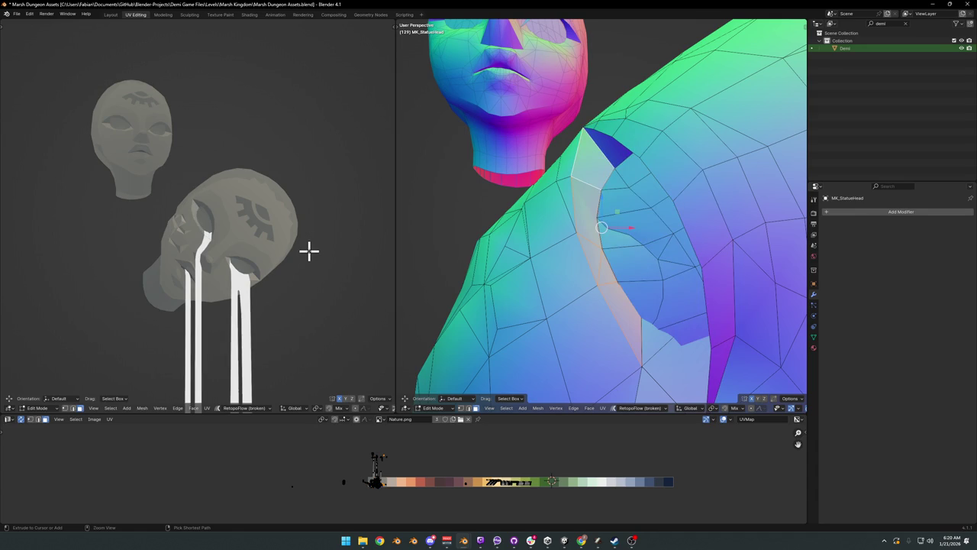
scroll(317, 240, "down", 2)
scroll(326, 244, "up", 2)
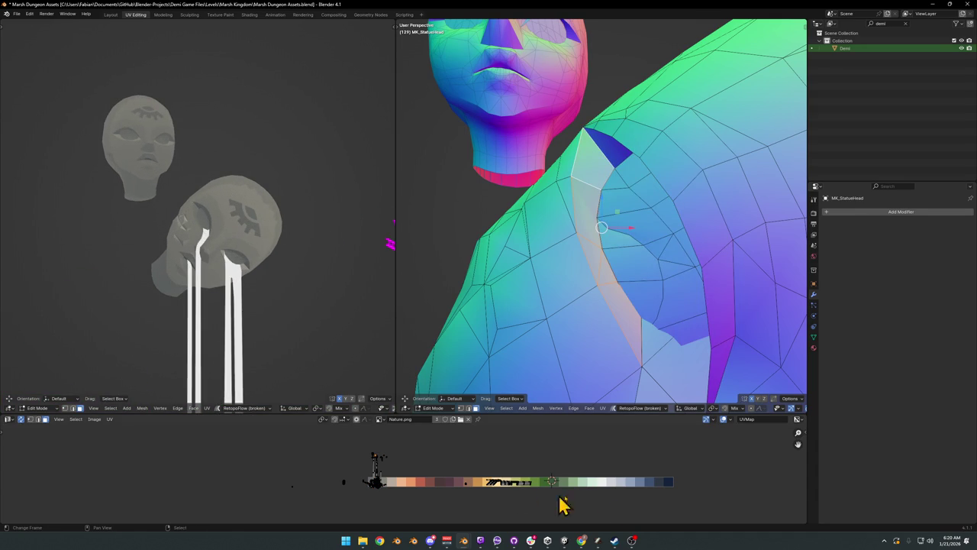
left_click(565, 541)
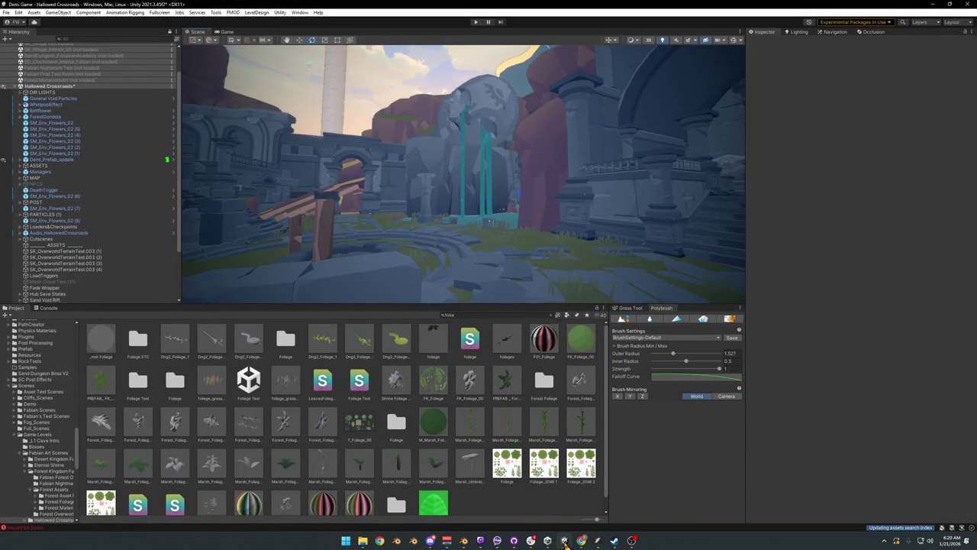
Step: Put the statue head in Object Mode and view it alone in local view with the sidebar shown
left_click(564, 540)
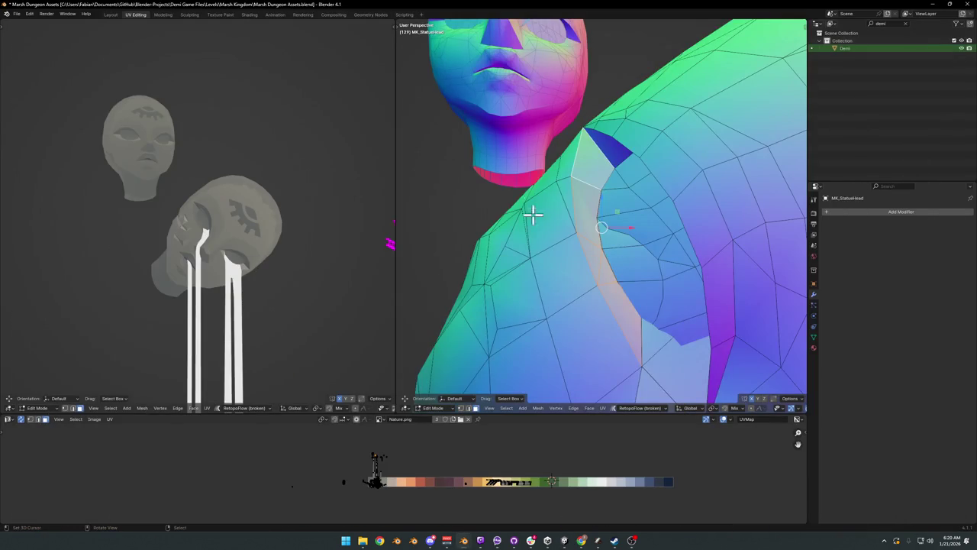
mouse_move(584, 219)
left_mouse_down()
mouse_move(593, 268)
mouse_move(625, 282)
left_mouse_up()
key("ctrl+Tab")
left_click(611, 288)
scroll(604, 283, "down", 4)
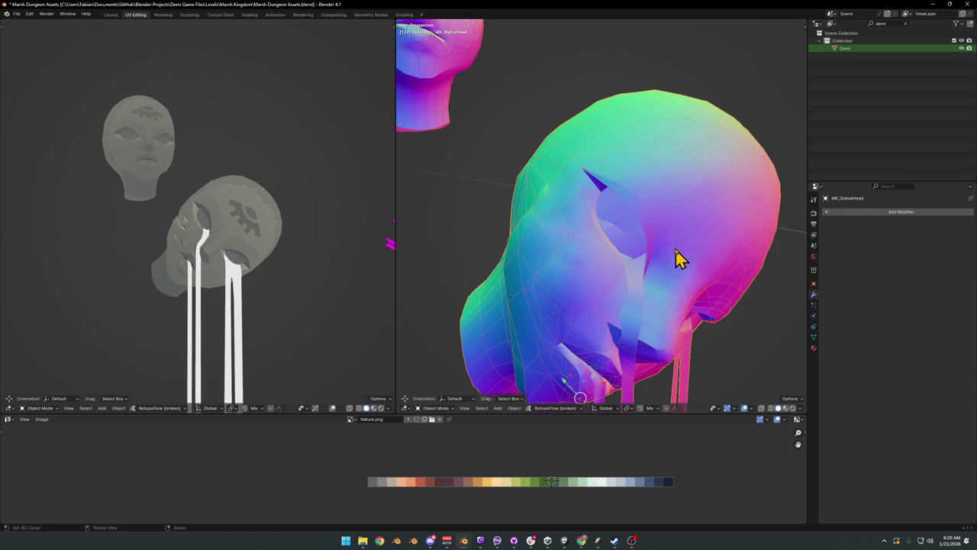
key("slash")
key("slash")
key("n")
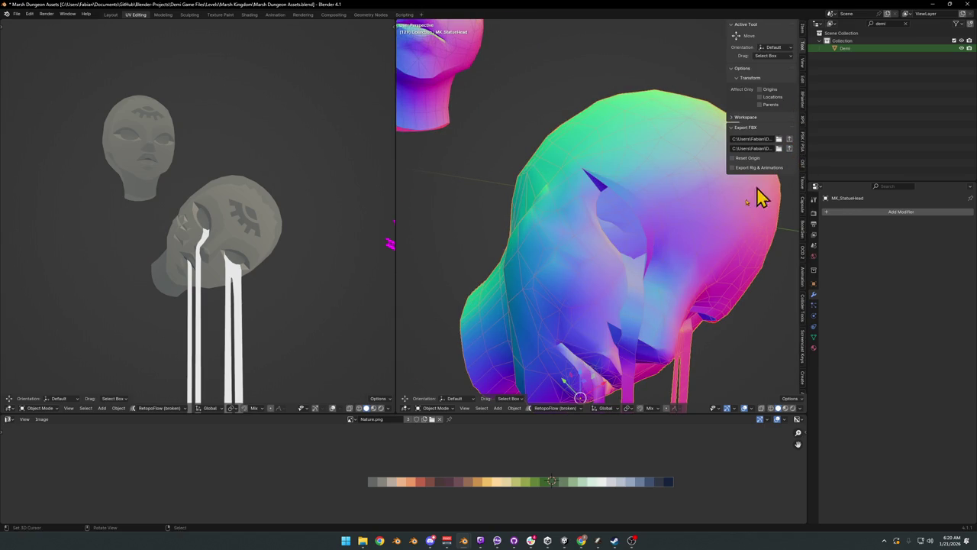
mouse_move(633, 336)
left_mouse_down()
mouse_move(633, 288)
mouse_move(615, 283)
mouse_move(640, 263)
mouse_move(616, 255)
left_mouse_up()
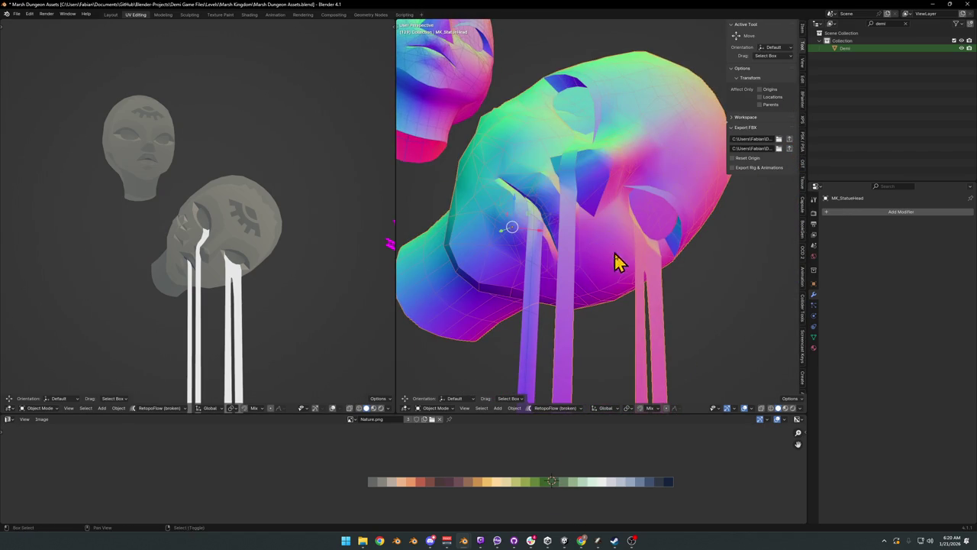
Step: Fly Unity's scene camera around the well, then go back to Blender
left_click(565, 542)
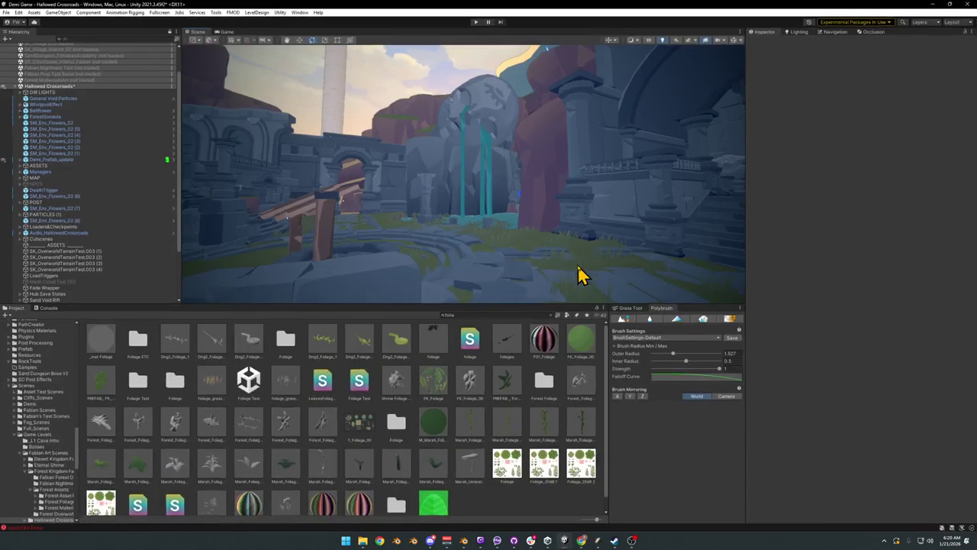
mouse_move(565, 205)
left_mouse_down()
mouse_move(428, 207)
mouse_move(456, 214)
mouse_move(428, 217)
left_mouse_up()
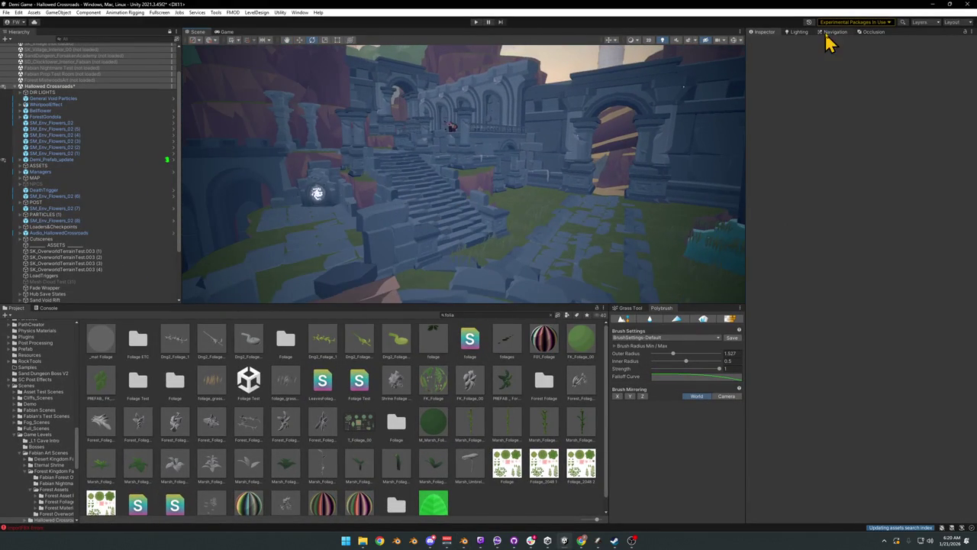
left_click(931, 5)
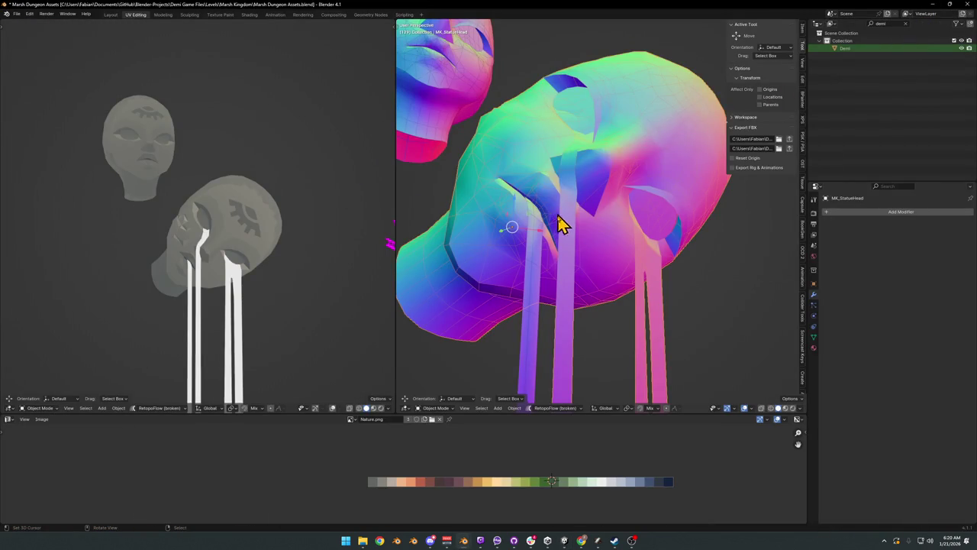
Step: Reveal the Alternate Hub3 file, tilt toward the domed building and select UCX_Cube.029
left_click(932, 5)
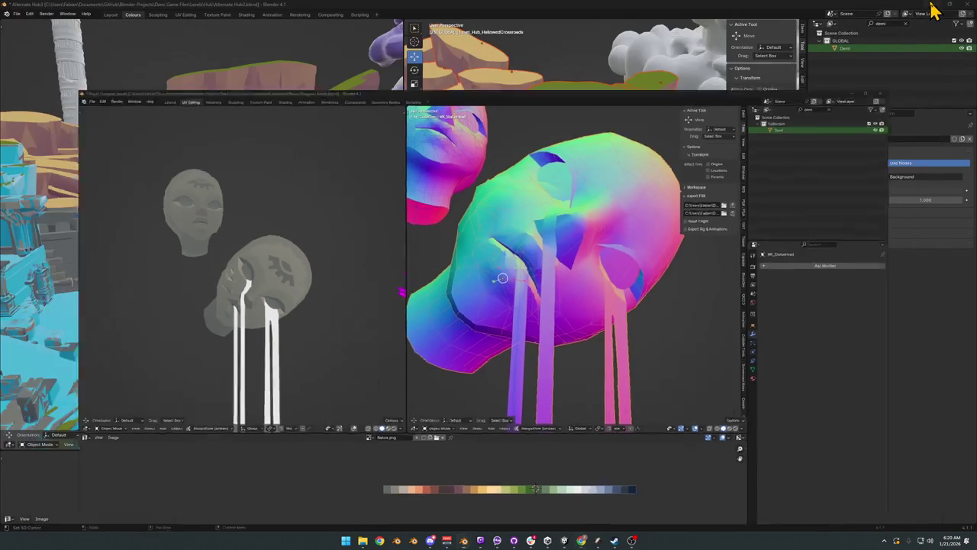
scroll(585, 317, "up", 6)
scroll(640, 262, "up", 3)
scroll(646, 306, "up", 3)
scroll(643, 293, "up", 8)
mouse_move(525, 219)
left_mouse_down()
mouse_move(583, 236)
mouse_move(510, 258)
mouse_move(573, 268)
mouse_move(585, 255)
mouse_move(572, 305)
mouse_move(592, 309)
left_mouse_up()
left_click(510, 257)
Step: In Unity, orbit around the well and select the Level_Hub_HallowedCrossroads ground object
left_click(574, 540)
mouse_move(478, 203)
left_mouse_down()
mouse_move(430, 217)
mouse_move(445, 209)
mouse_move(451, 219)
left_mouse_up()
left_click(452, 217)
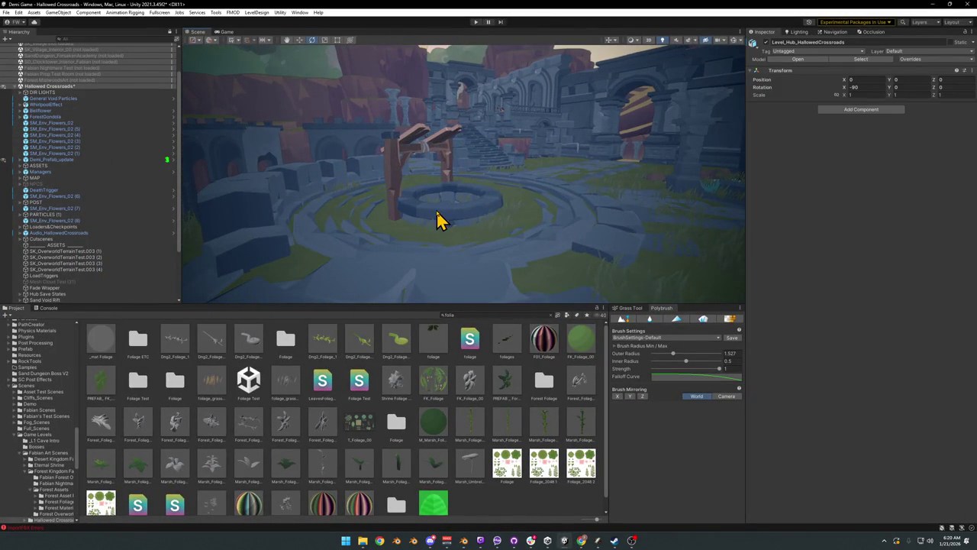
Step: Select the wooden well, deactivate it and fly the camera over the courtyard and stairs
left_click(442, 214)
key("w")
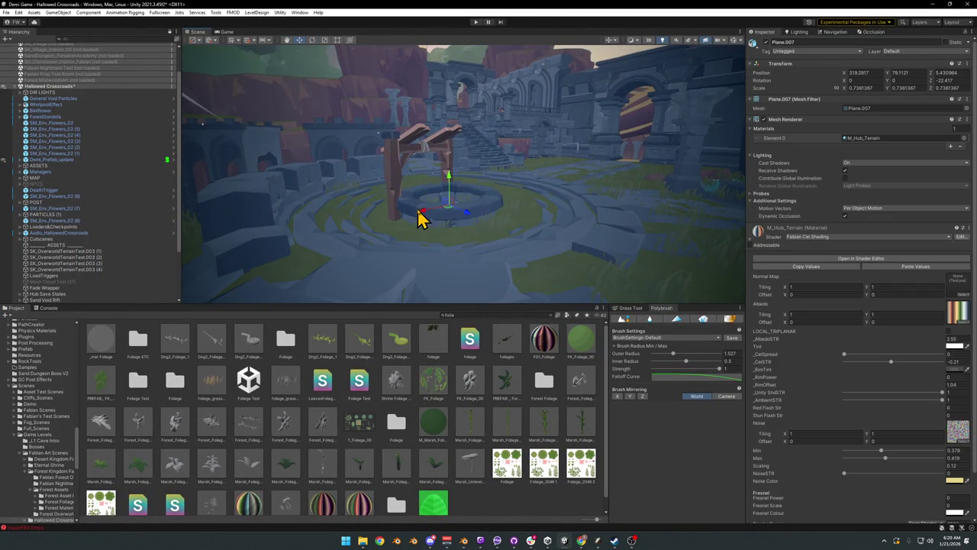
left_click(425, 185)
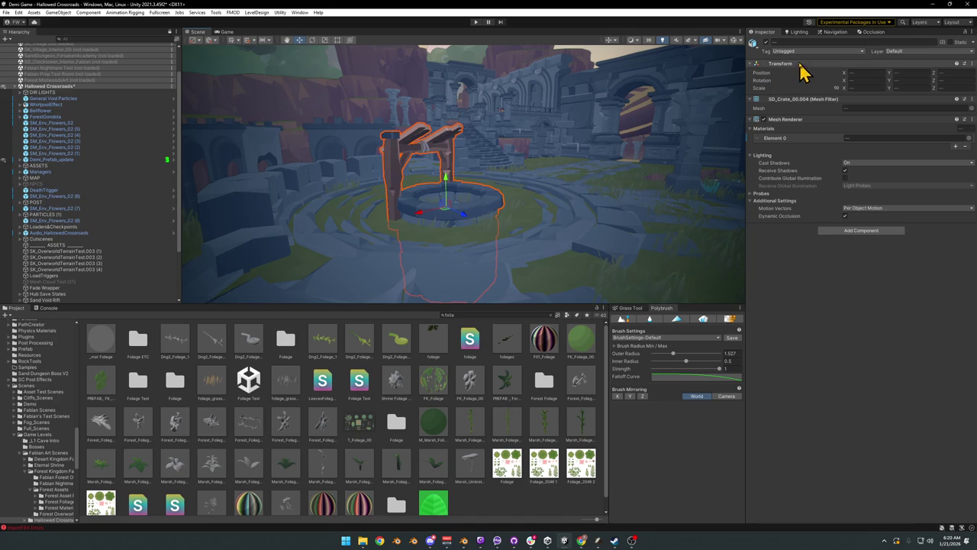
left_click(767, 42)
mouse_move(511, 200)
left_mouse_down()
mouse_move(565, 219)
mouse_move(467, 204)
mouse_move(604, 203)
mouse_move(572, 255)
mouse_move(596, 273)
mouse_move(448, 231)
left_mouse_up()
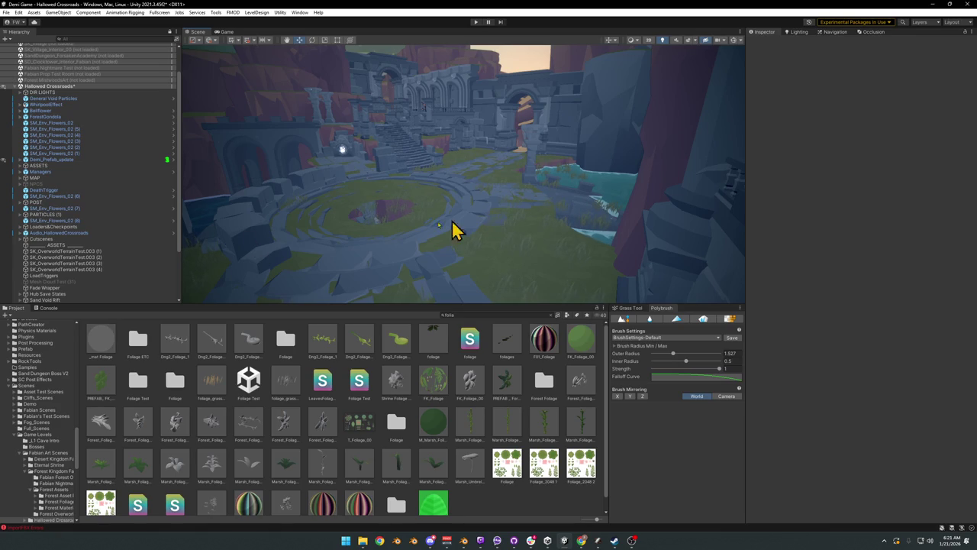
mouse_move(477, 202)
left_mouse_down()
mouse_move(498, 191)
mouse_move(456, 175)
mouse_move(504, 183)
left_mouse_up()
Step: Reselect the well, deselect it, and start Play mode
left_click(403, 191)
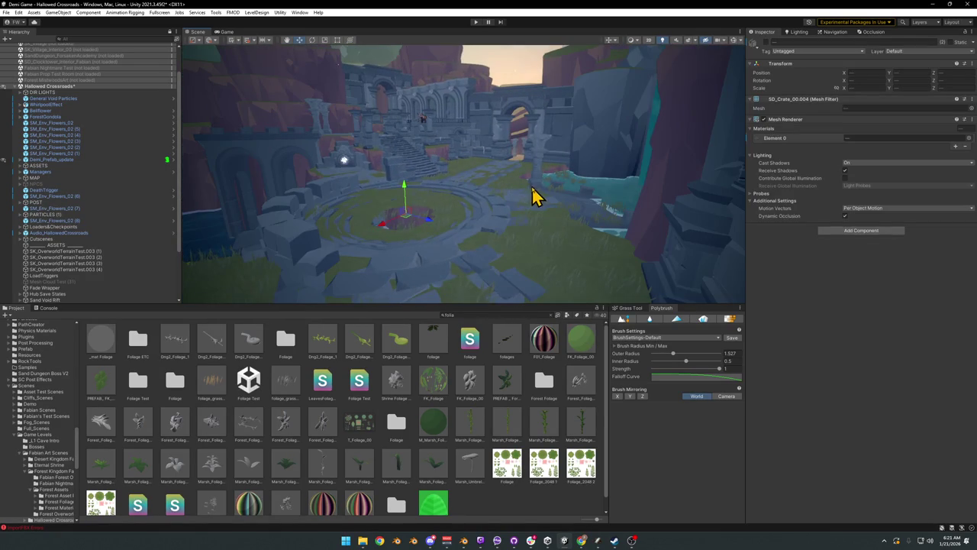
left_click(503, 507)
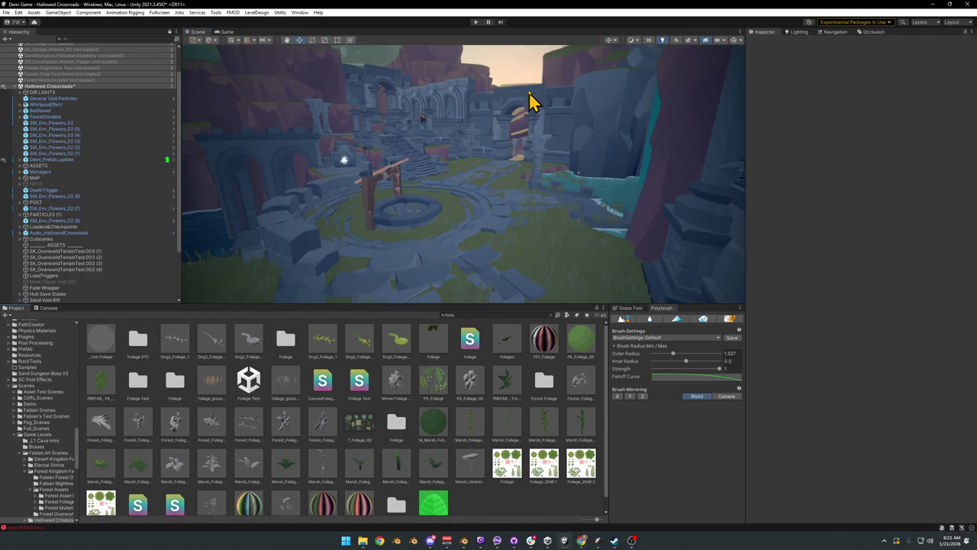
left_click(476, 22)
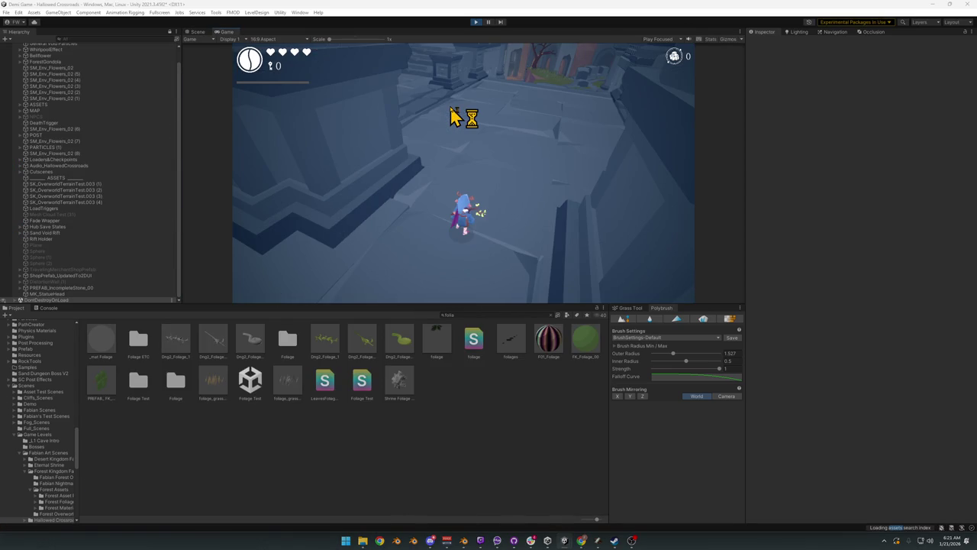
Step: Run the character to the ledge in fullscreen Game view, then exit fullscreen and pause
key("F10")
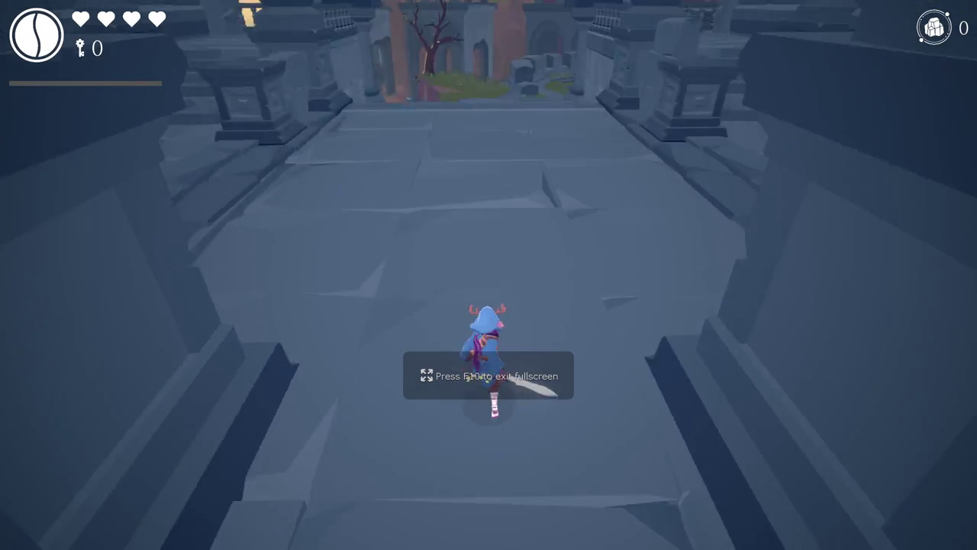
key("w")
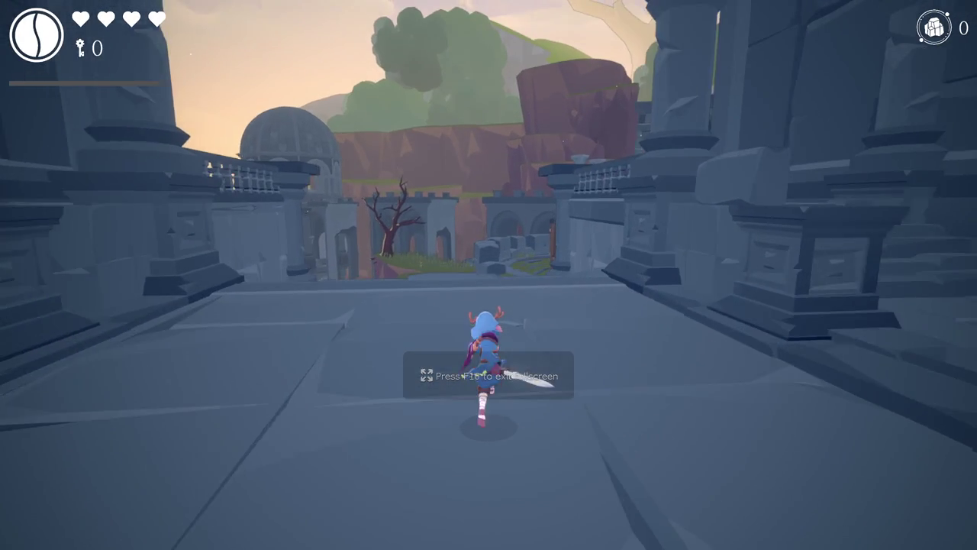
key("w")
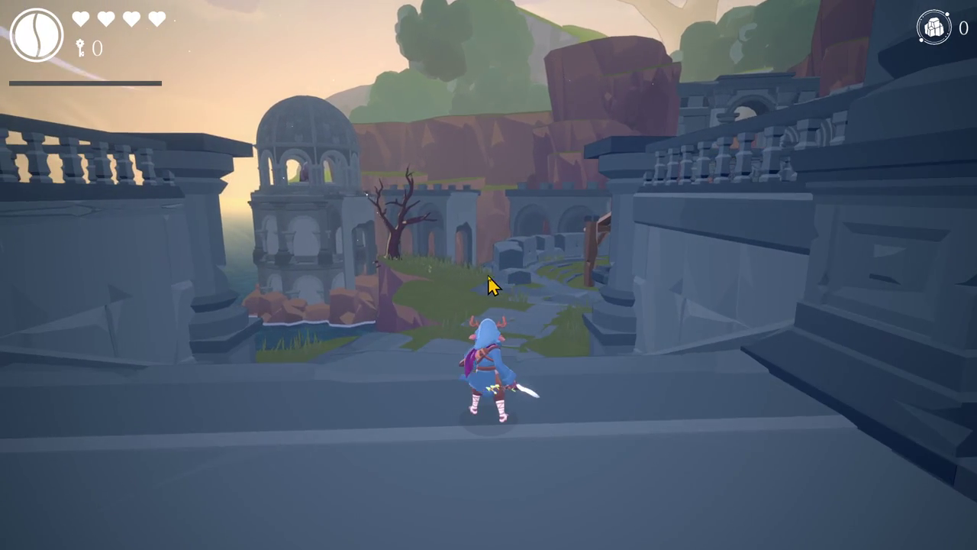
key("F10")
key("Escape")
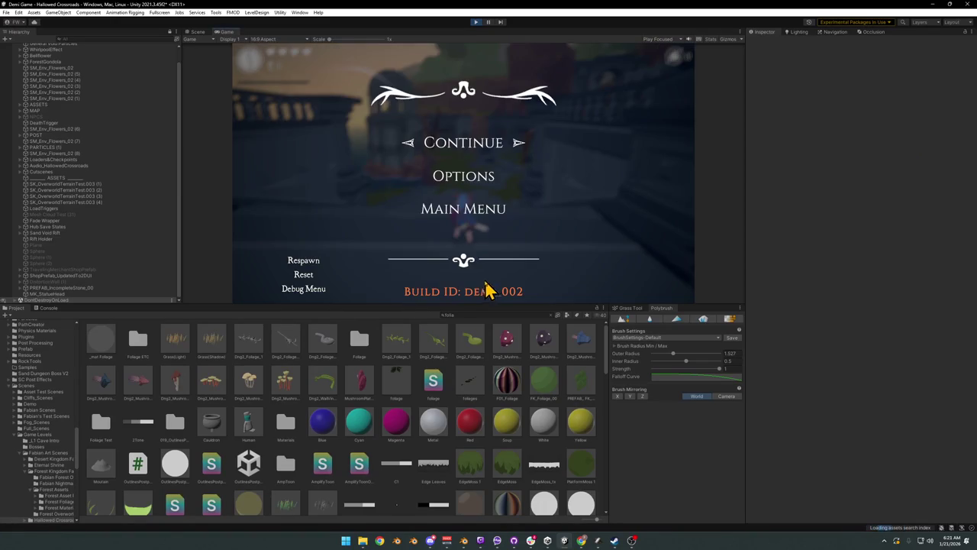
Step: Search the Hierarchy for the God Ray Dust objects, then clear the search
left_click(90, 38)
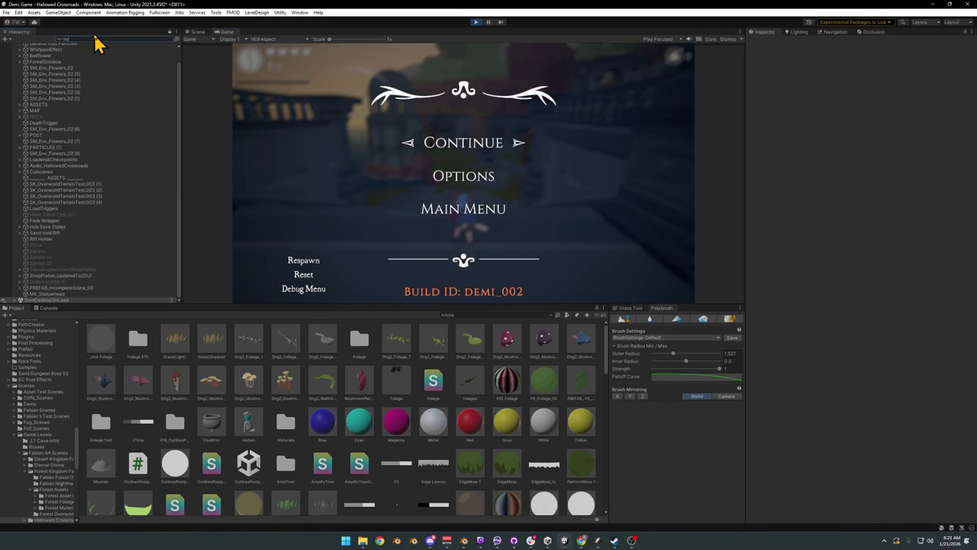
type("s")
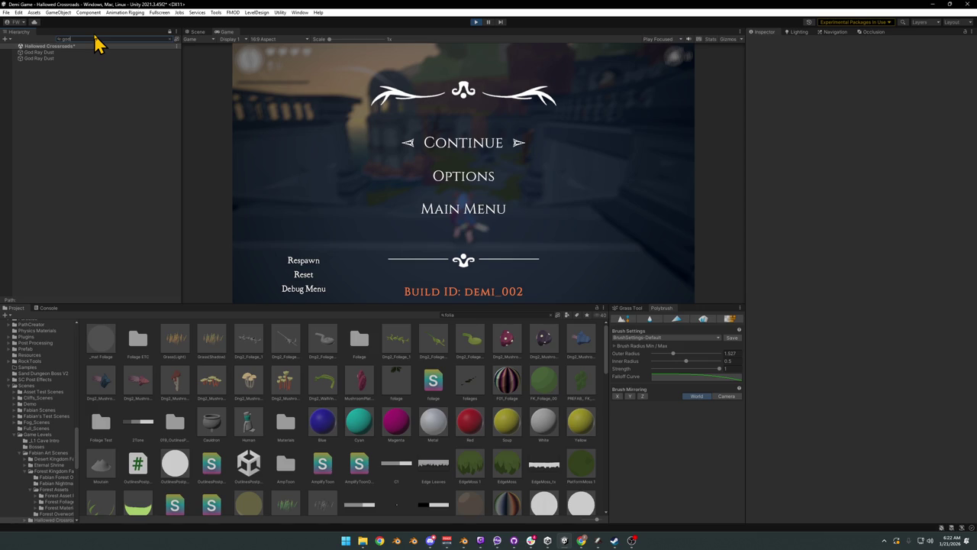
key("Escape")
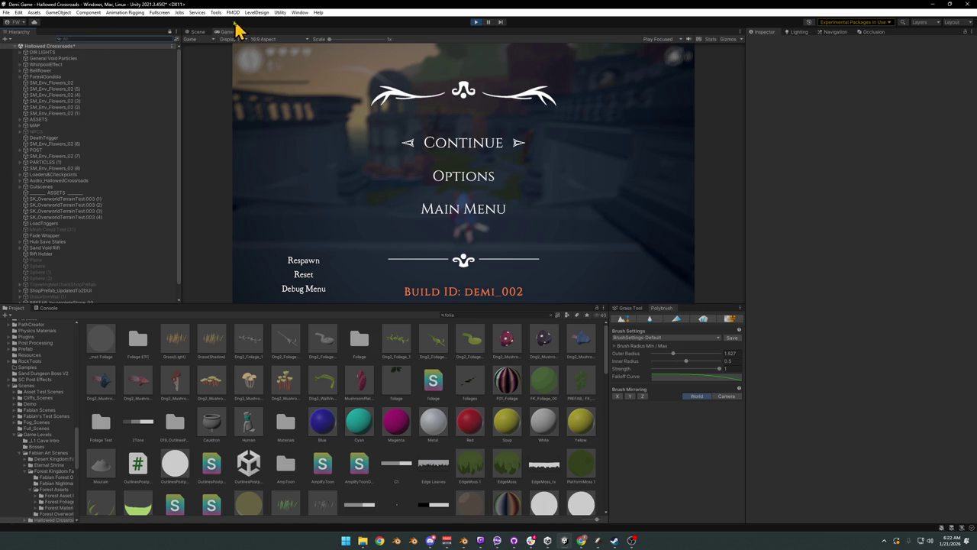
Step: Fly over the ruins in the Scene view, shift a terrain piece, and stop play mode
left_click(197, 31)
mouse_move(469, 190)
left_mouse_down()
mouse_move(334, 158)
mouse_move(403, 191)
mouse_move(335, 194)
mouse_move(432, 211)
mouse_move(482, 196)
mouse_move(589, 207)
mouse_move(554, 201)
mouse_move(592, 215)
mouse_move(453, 218)
mouse_move(353, 197)
left_mouse_up()
left_click(300, 190)
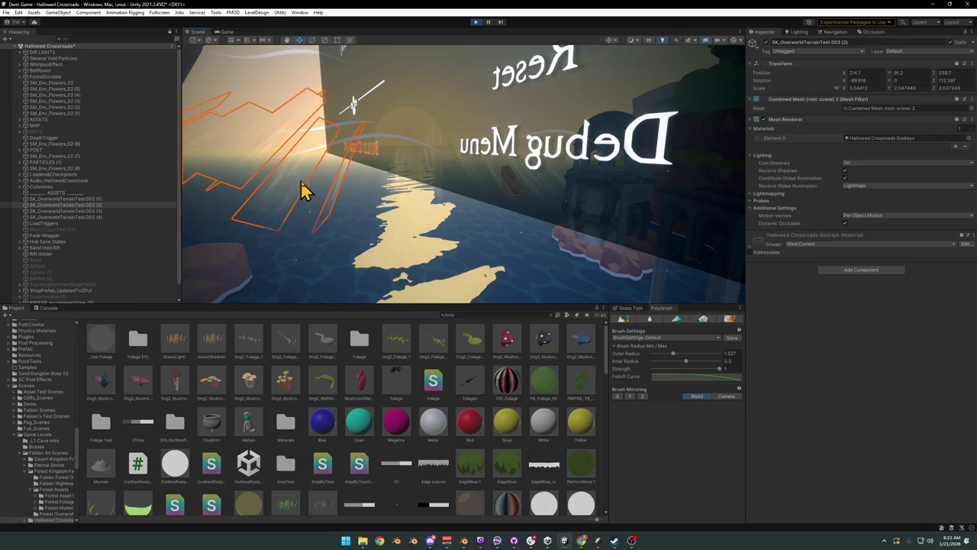
mouse_move(336, 208)
left_mouse_down()
mouse_move(389, 224)
mouse_move(408, 246)
mouse_move(418, 221)
mouse_move(406, 224)
left_mouse_up()
mouse_move(454, 194)
left_mouse_down()
mouse_move(447, 134)
mouse_move(349, 103)
left_mouse_up()
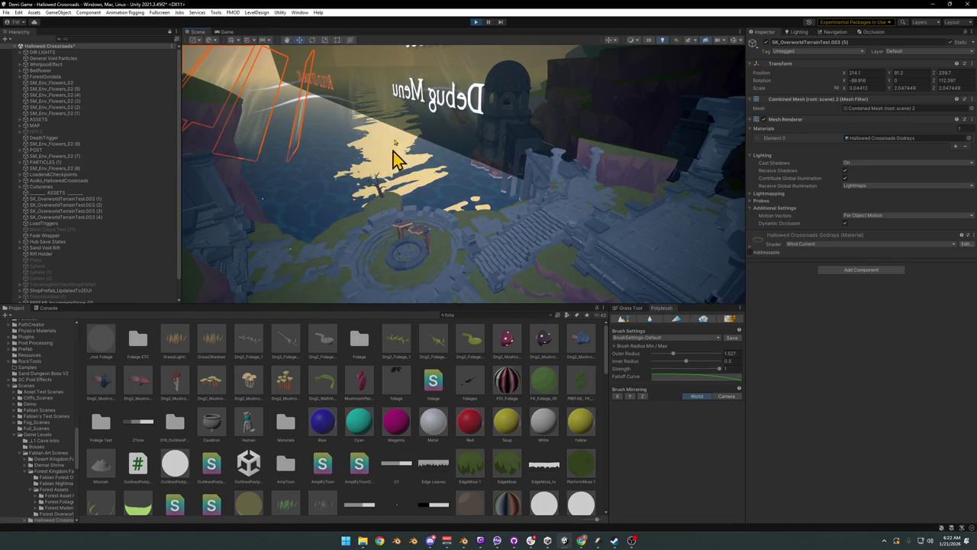
left_click(475, 22)
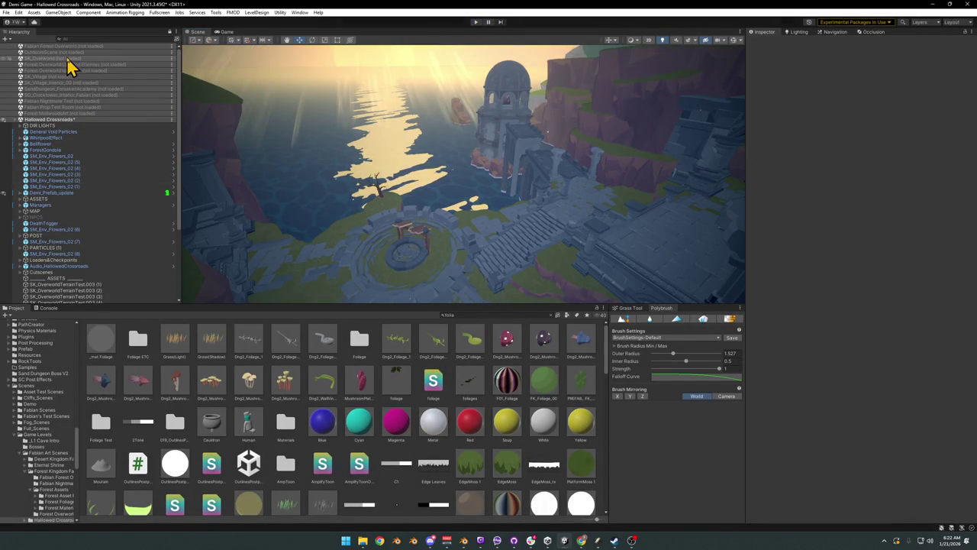
Step: Load the Fabian Forest Overworld scene and copy its PARTICLES (3) group
right_click(71, 47)
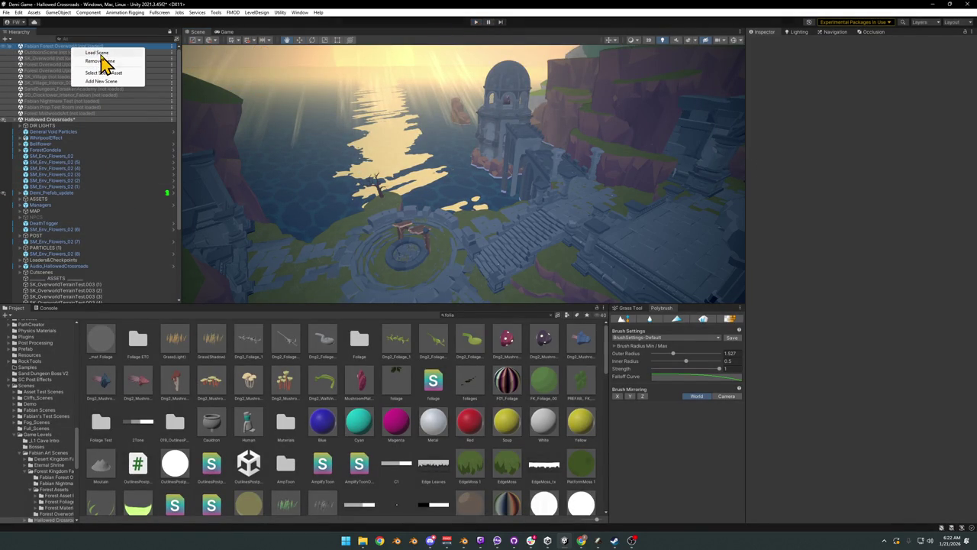
left_click(102, 61)
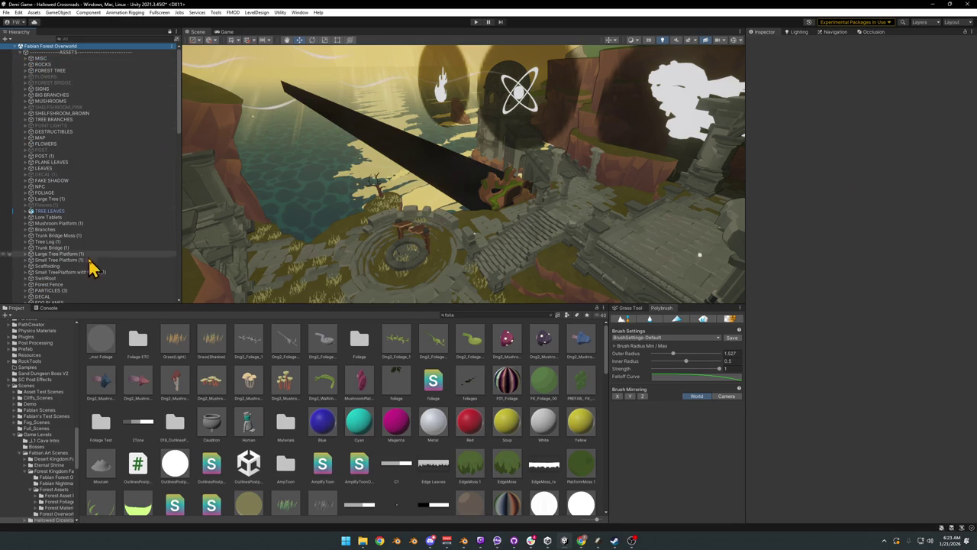
scroll(65, 220, "down", 5)
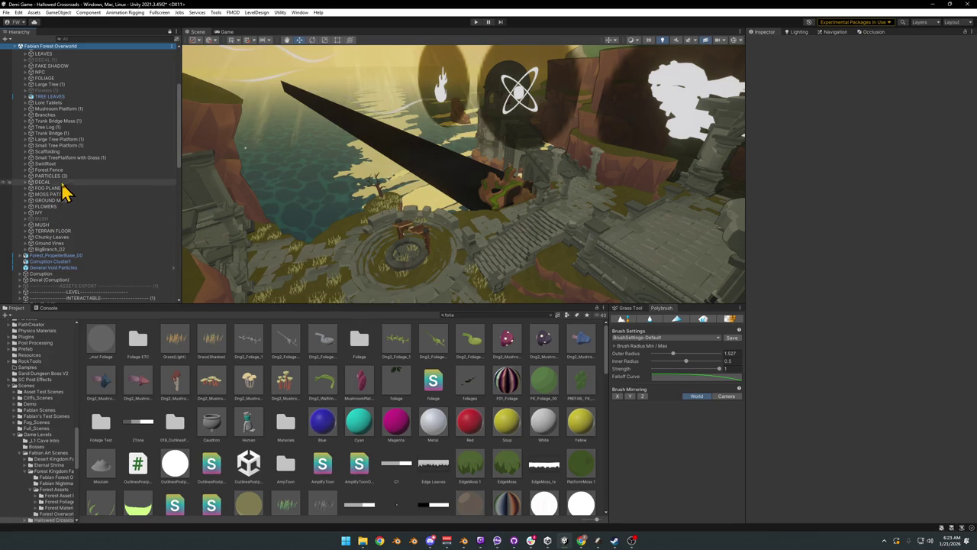
left_click(54, 176)
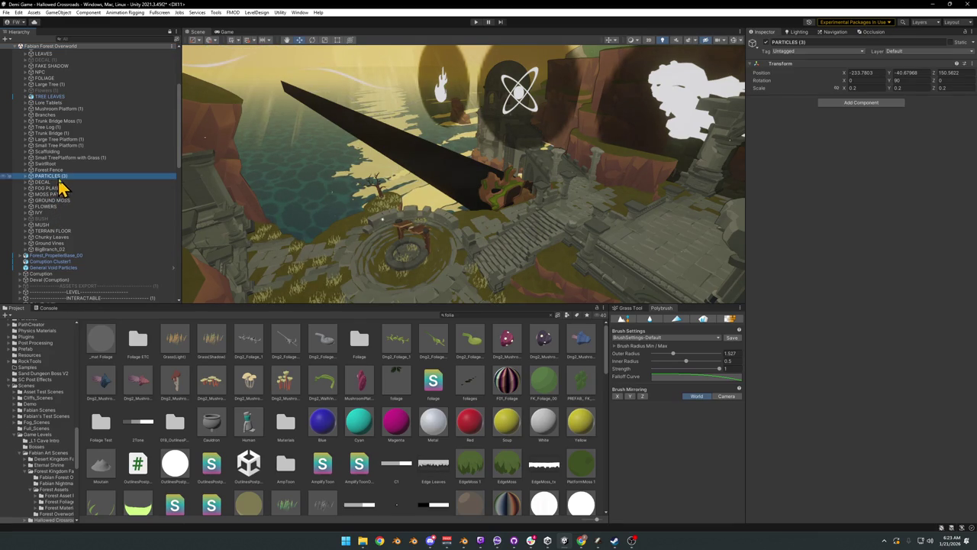
left_click(87, 157)
key("ctrl+a")
key("Left")
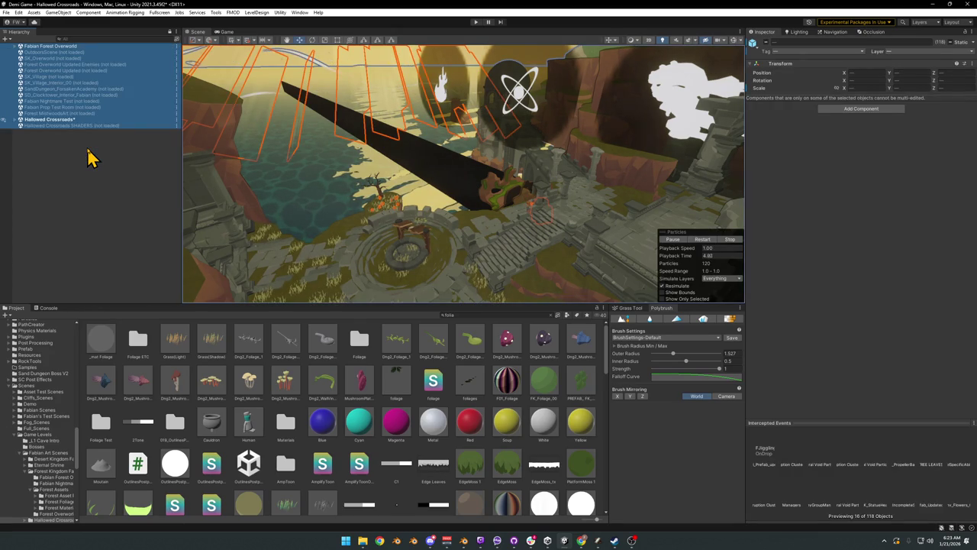
Step: Paste PARTICLES (3) into Hallowed Crossroads and remove the Fabian Forest Overworld scene
left_click(87, 157)
key("ctrl+z")
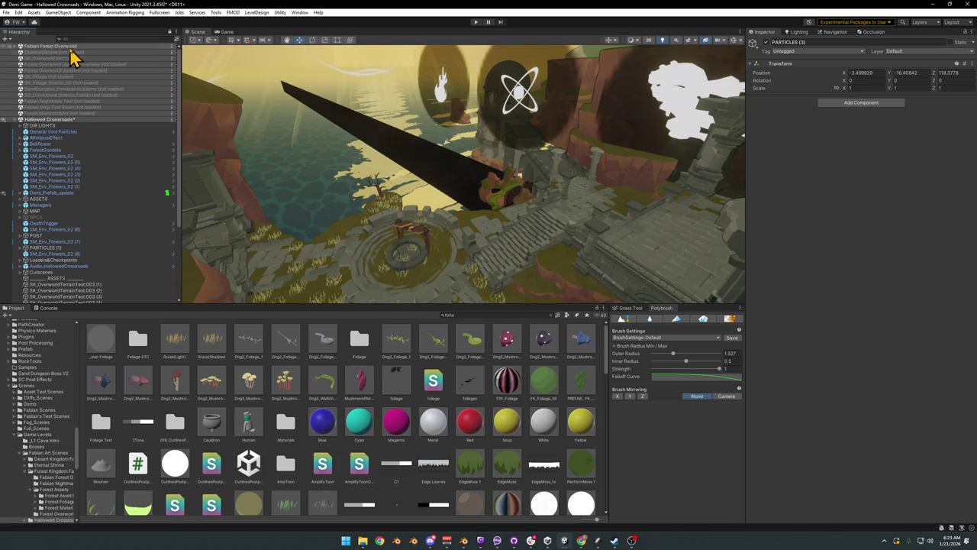
left_click(71, 48)
right_click(71, 49)
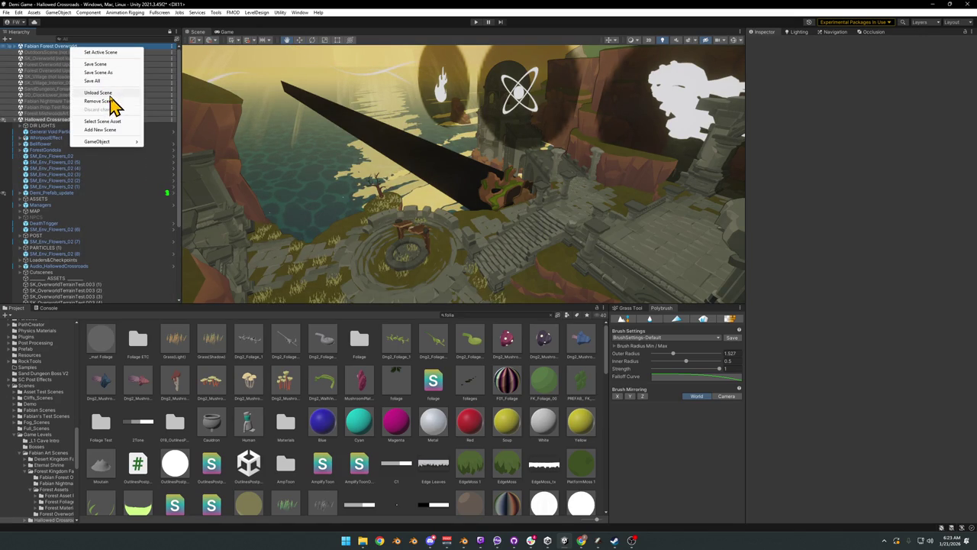
left_click(111, 100)
scroll(79, 229, "down", 2)
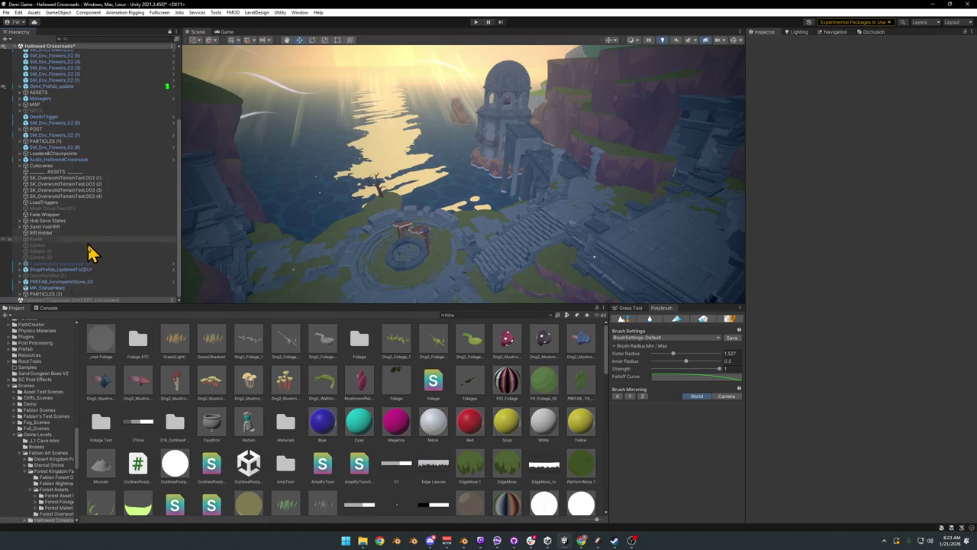
Step: Expand PARTICLES (3) and Godrays, then delete the extra god-ray copies
left_click(20, 294)
scroll(57, 286, "down", 1)
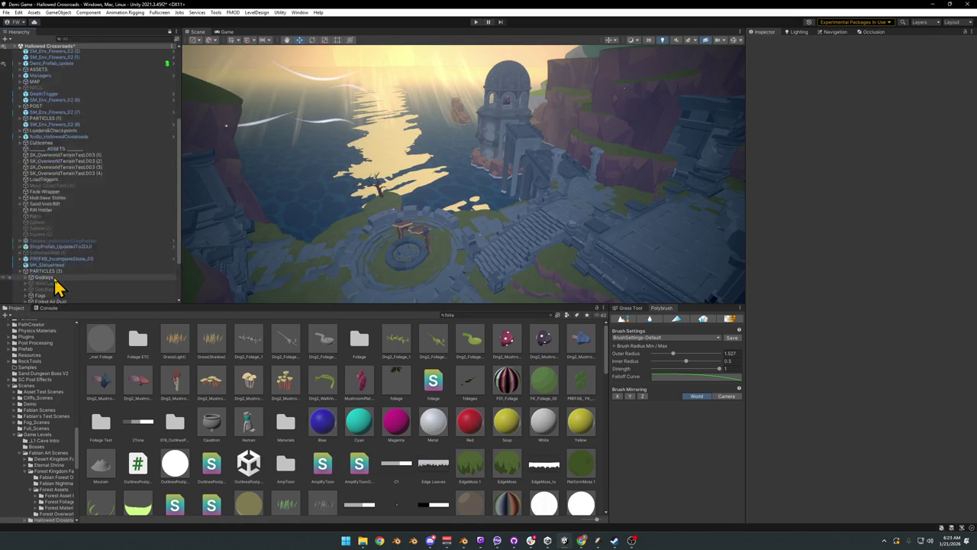
scroll(56, 283, "down", 3)
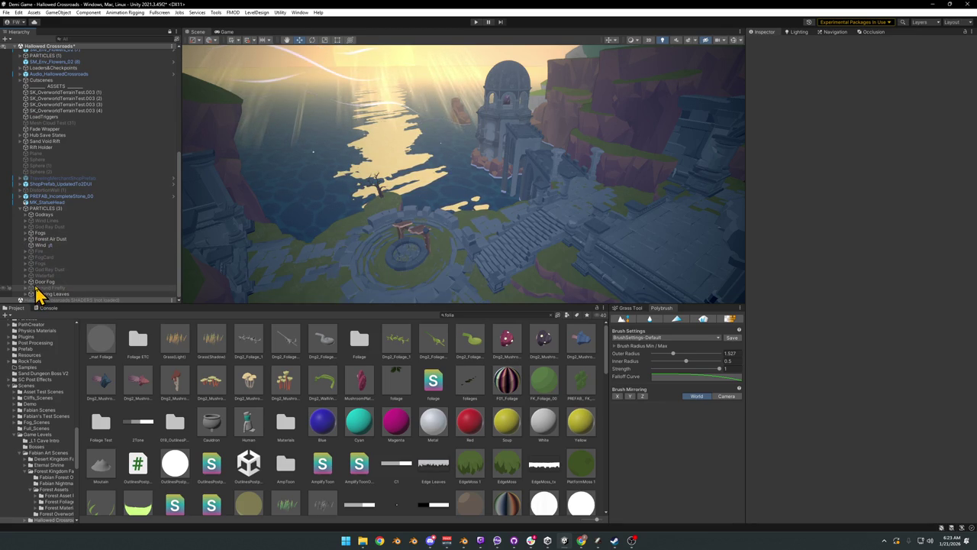
left_click(25, 216)
left_click(52, 232)
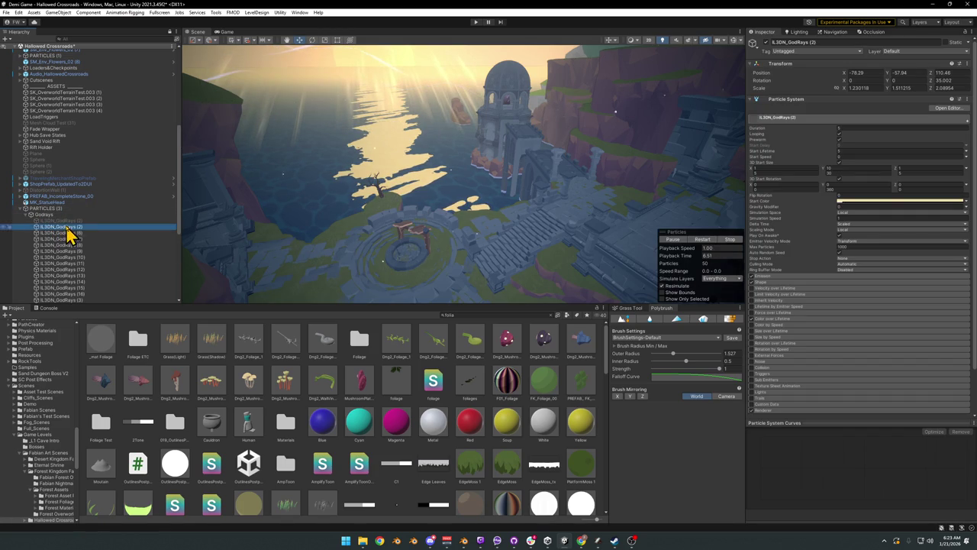
scroll(65, 242, "down", 3)
scroll(64, 239, "down", 3)
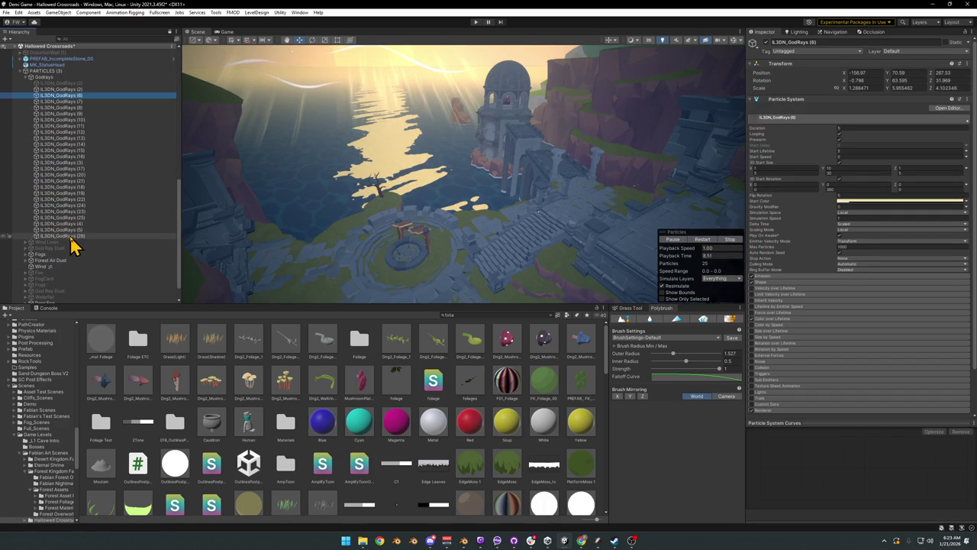
left_click(68, 236, "shift")
left_click(58, 90, "ctrl")
key("Delete")
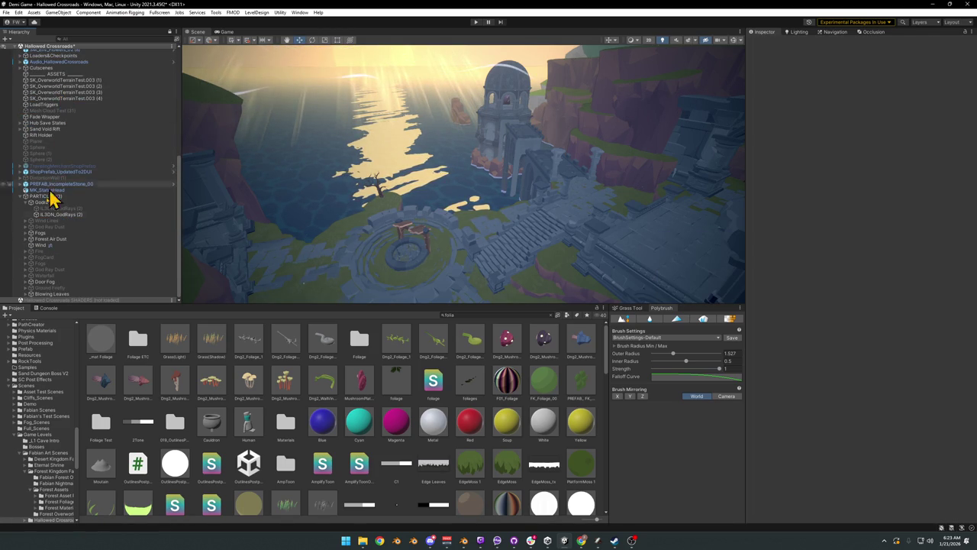
Step: Frame IL3DN_GodRays (2) near the domed temple and enlarge it
left_click(60, 214)
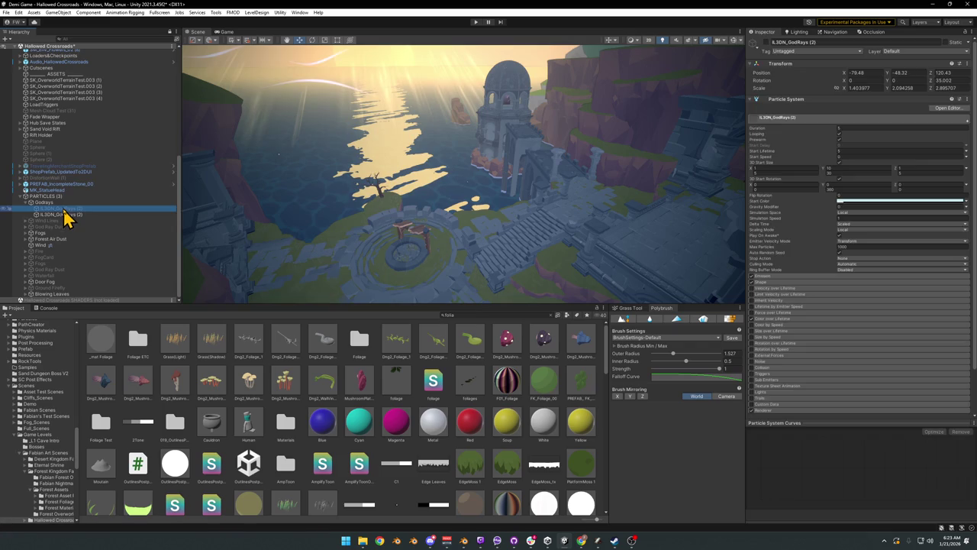
mouse_move(341, 222)
left_mouse_down()
mouse_move(294, 234)
mouse_move(280, 221)
mouse_move(362, 157)
mouse_move(699, 214)
mouse_move(639, 214)
left_mouse_up()
key("ctrl+alt+f")
key("e")
key("t")
mouse_move(519, 173)
left_mouse_down()
mouse_move(553, 182)
mouse_move(445, 166)
mouse_move(542, 170)
mouse_move(504, 183)
left_mouse_up()
Step: Tilt the god rays further and switch the Move gizmo to local orientation
key("e")
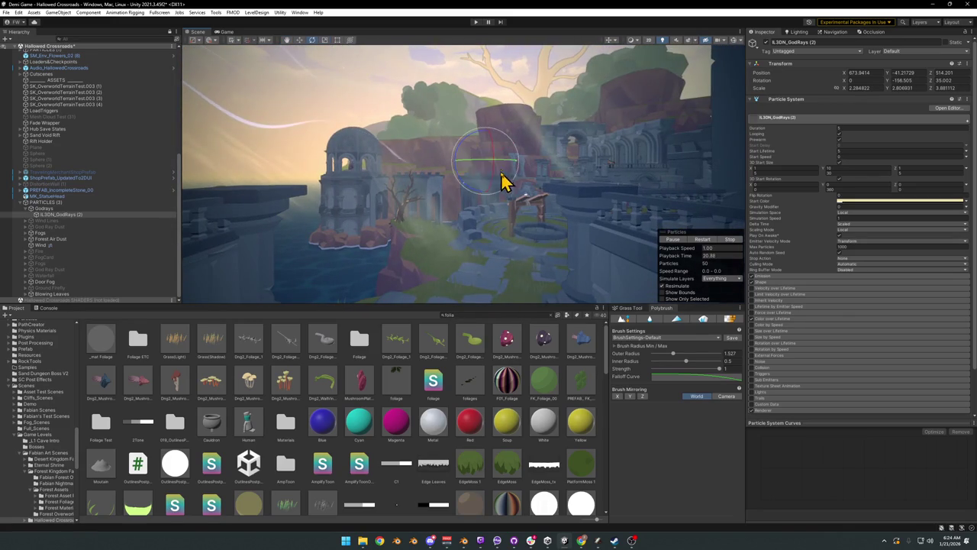
mouse_move(483, 145)
left_mouse_down()
mouse_move(481, 162)
mouse_move(493, 26)
left_mouse_up()
key("w")
mouse_move(502, 134)
left_mouse_down()
mouse_move(526, 114)
mouse_move(512, 120)
mouse_move(468, 85)
mouse_move(400, 78)
mouse_move(405, 87)
left_mouse_up()
key("x")
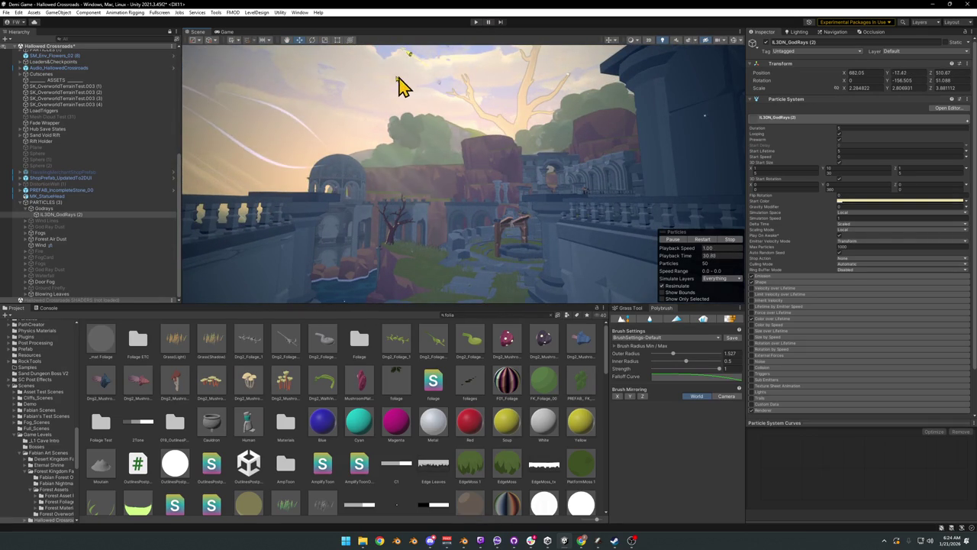
Step: Raise the god rays' Start Color alpha to make them more opaque
left_click(859, 202)
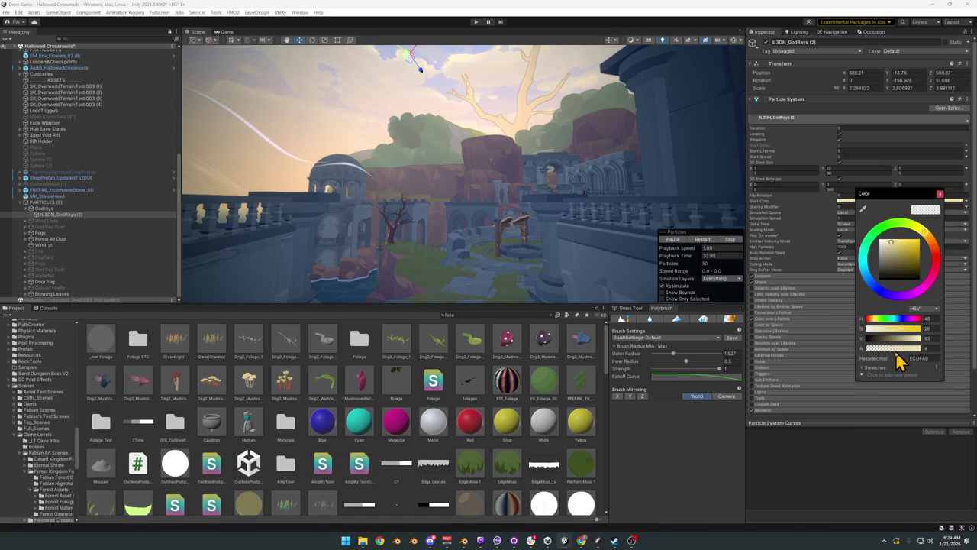
left_click_drag(875, 356, 881, 356)
mouse_move(427, 199)
left_mouse_down()
mouse_move(428, 110)
mouse_move(407, 162)
mouse_move(414, 146)
mouse_move(445, 203)
mouse_move(426, 191)
mouse_move(428, 203)
mouse_move(423, 183)
mouse_move(384, 201)
mouse_move(322, 187)
mouse_move(532, 187)
mouse_move(489, 170)
mouse_move(555, 184)
mouse_move(508, 153)
left_mouse_up()
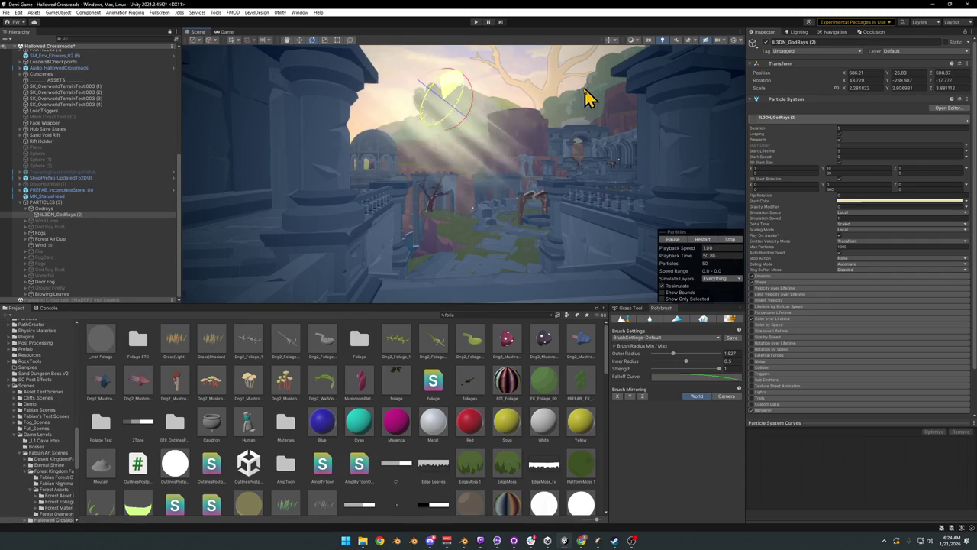
Step: Rotate the god rays to slant across the scene and reposition them over the ruins
left_click_drag(514, 132, 566, 114)
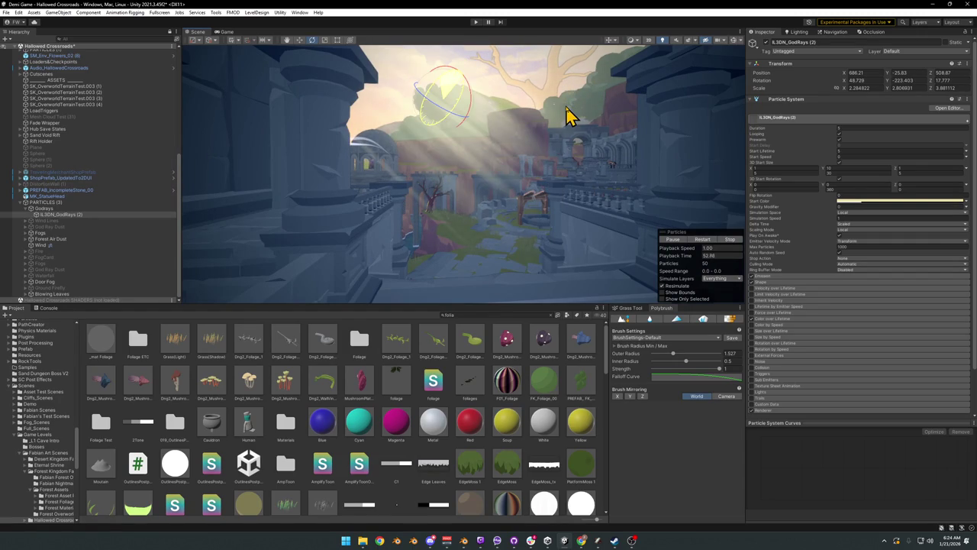
mouse_move(538, 157)
left_mouse_down()
mouse_move(546, 130)
mouse_move(552, 139)
left_mouse_up()
key("w")
mouse_move(375, 106)
left_mouse_down()
mouse_move(382, 128)
mouse_move(400, 124)
mouse_move(392, 96)
mouse_move(353, 90)
mouse_move(397, 153)
mouse_move(439, 164)
left_mouse_up()
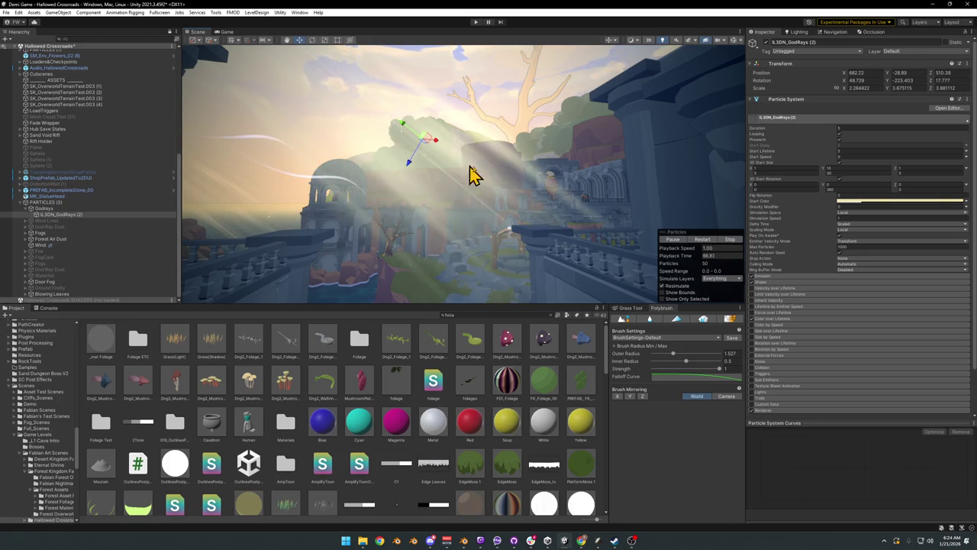
Step: Shift the god rays' Start Color tint slightly warmer
left_click(874, 201)
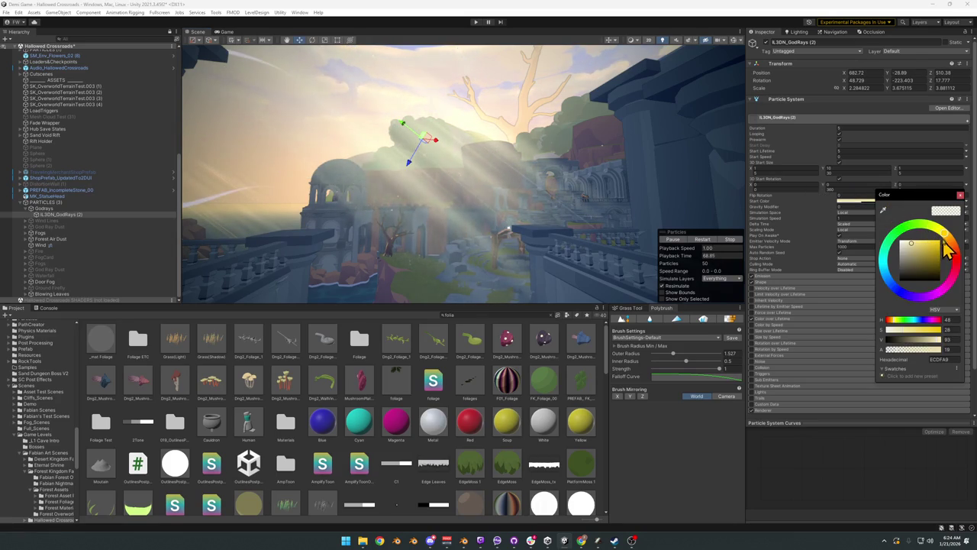
left_click_drag(947, 243, 950, 244)
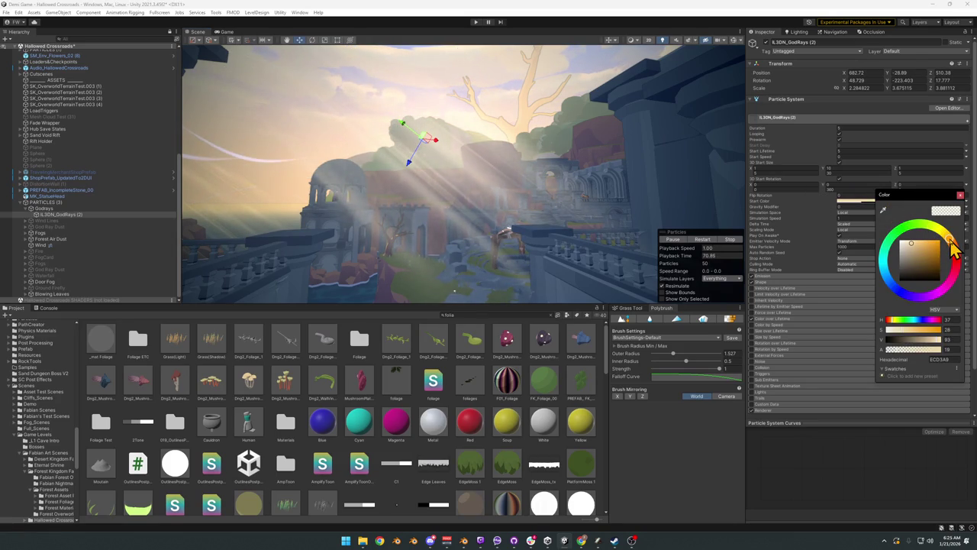
mouse_move(562, 163)
left_mouse_down()
mouse_move(471, 150)
mouse_move(478, 161)
mouse_move(578, 158)
mouse_move(543, 173)
mouse_move(530, 170)
mouse_move(545, 172)
mouse_move(549, 157)
mouse_move(534, 156)
left_mouse_up()
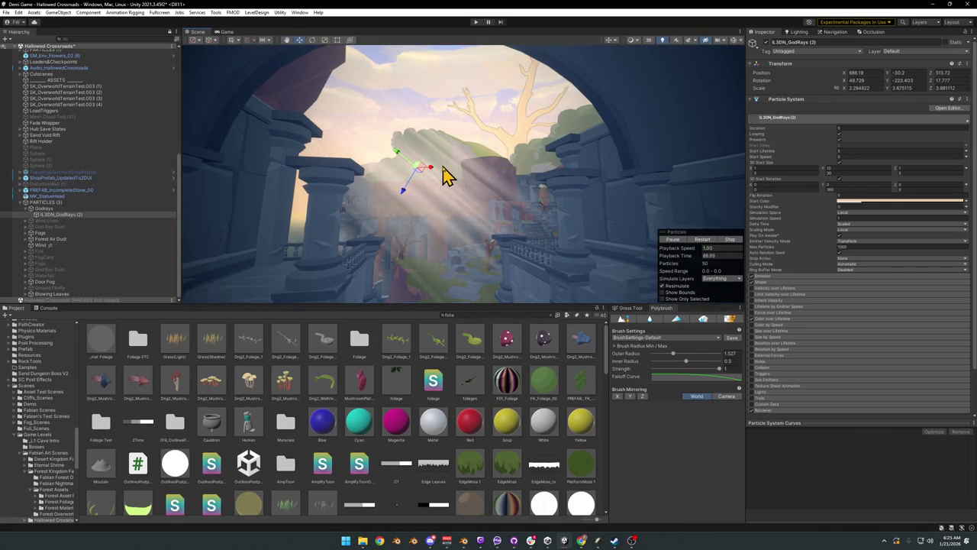
mouse_move(439, 175)
left_mouse_down()
mouse_move(454, 174)
mouse_move(408, 194)
mouse_move(388, 188)
mouse_move(442, 187)
mouse_move(399, 246)
mouse_move(419, 198)
mouse_move(453, 184)
mouse_move(432, 163)
left_mouse_up()
Step: Duplicate the god rays into IL3DN_GodRays (3) and raise the copy higher
key("ctrl+d")
key("ctrl+d")
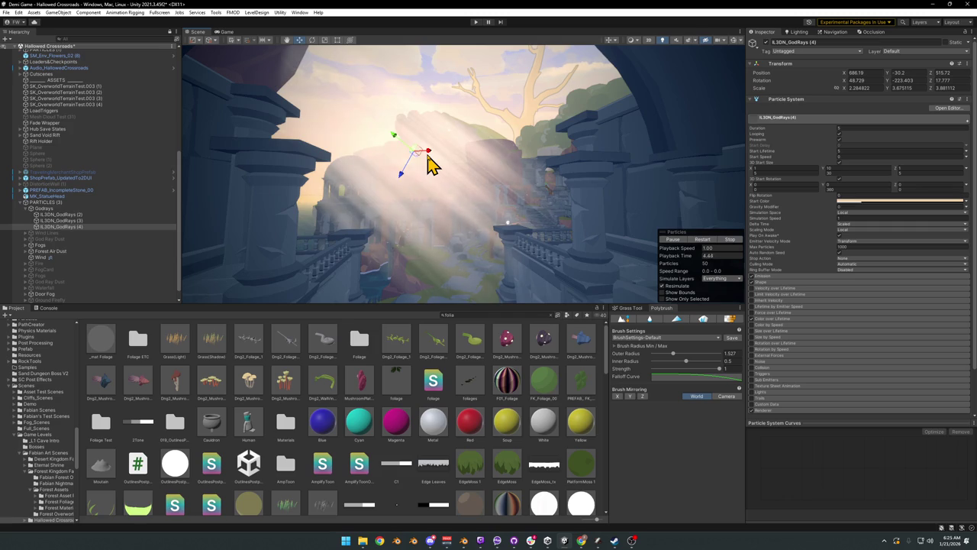
key("Delete")
key("Delete")
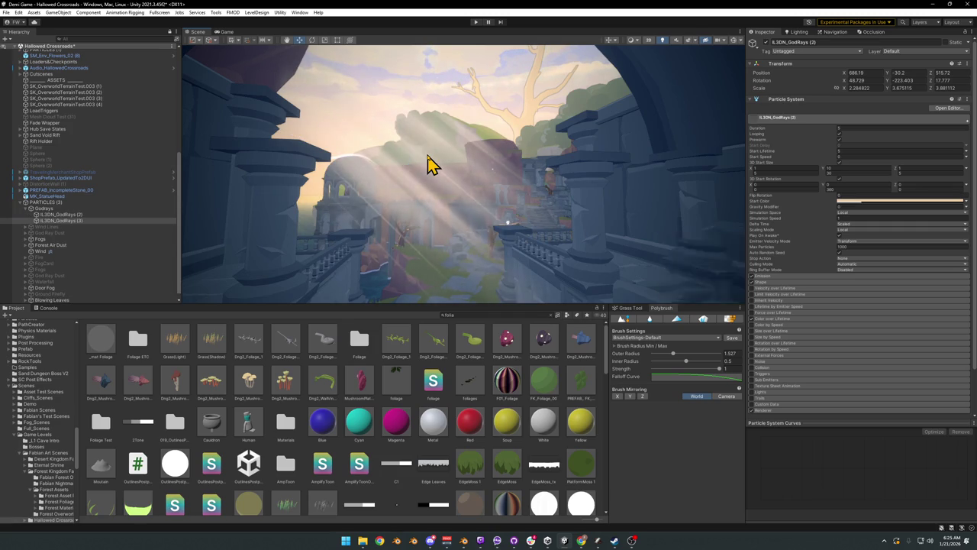
left_click_drag(428, 156, 428, 158)
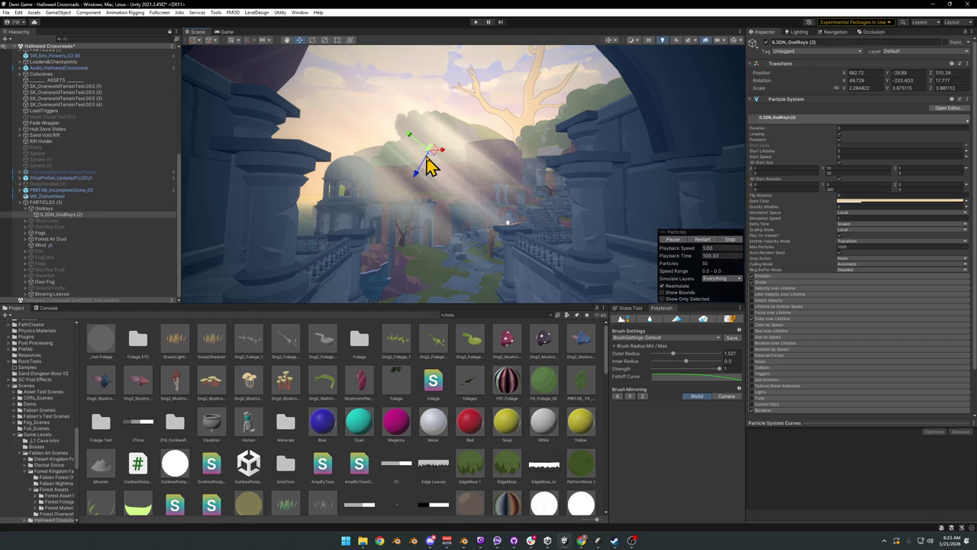
key("ctrl+z")
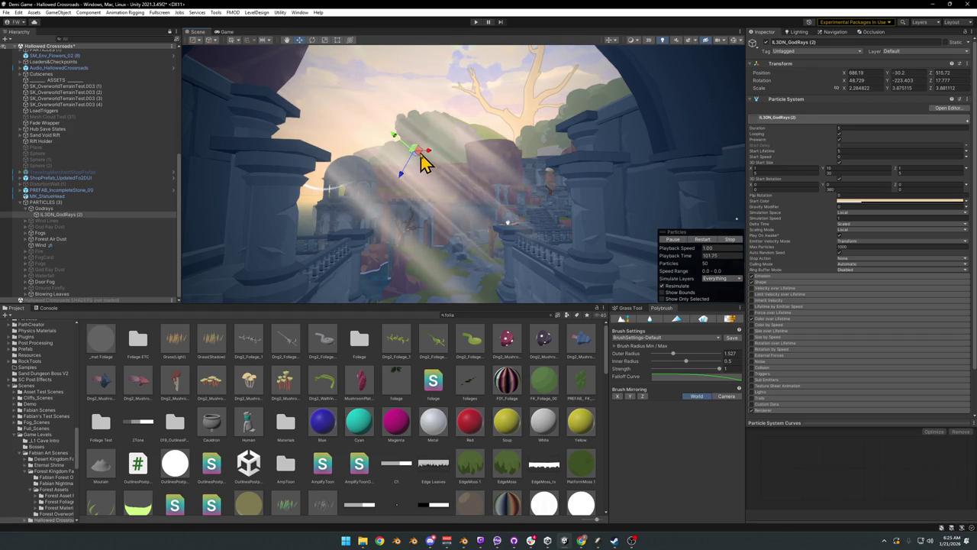
left_click(422, 162)
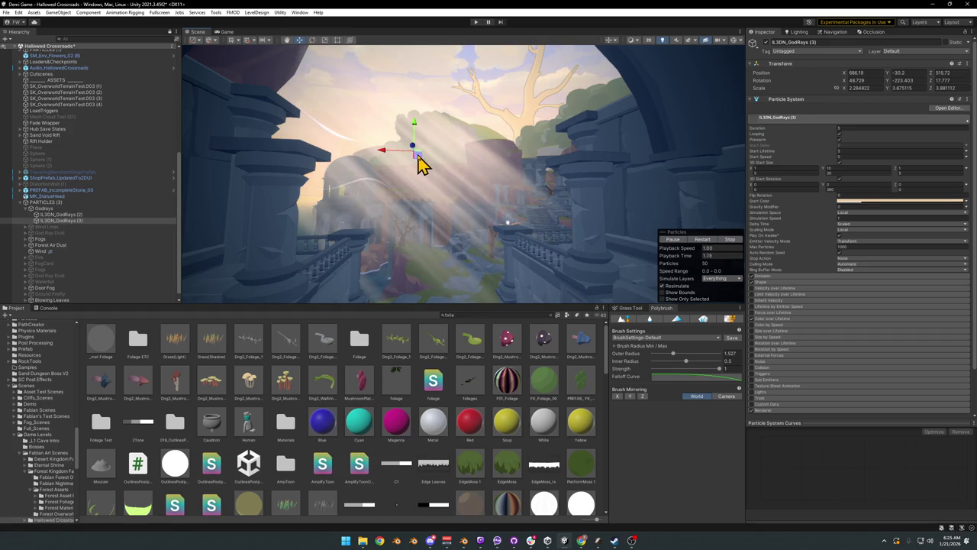
mouse_move(420, 152)
left_mouse_down()
mouse_move(421, 68)
mouse_move(412, 107)
mouse_move(506, 99)
mouse_move(572, 142)
mouse_move(593, 251)
mouse_move(553, 204)
mouse_move(560, 209)
left_mouse_up()
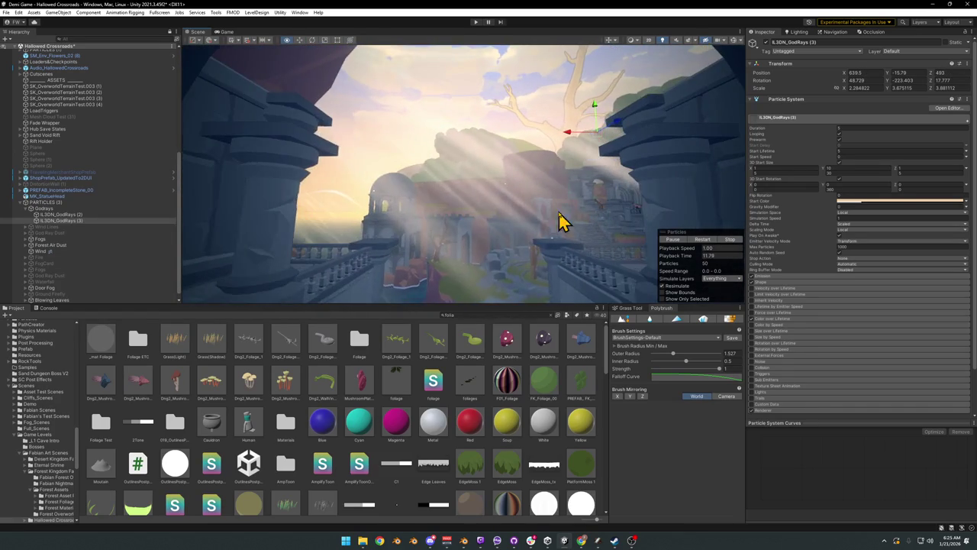
Step: Duplicate again and move IL3DN_GodRays (4) to X 714.1, Y -18.1, Z 382.2 near the domed tower
mouse_move(428, 215)
left_mouse_down()
mouse_move(413, 219)
mouse_move(469, 240)
mouse_move(541, 231)
mouse_move(554, 240)
mouse_move(481, 235)
mouse_move(526, 291)
left_mouse_up()
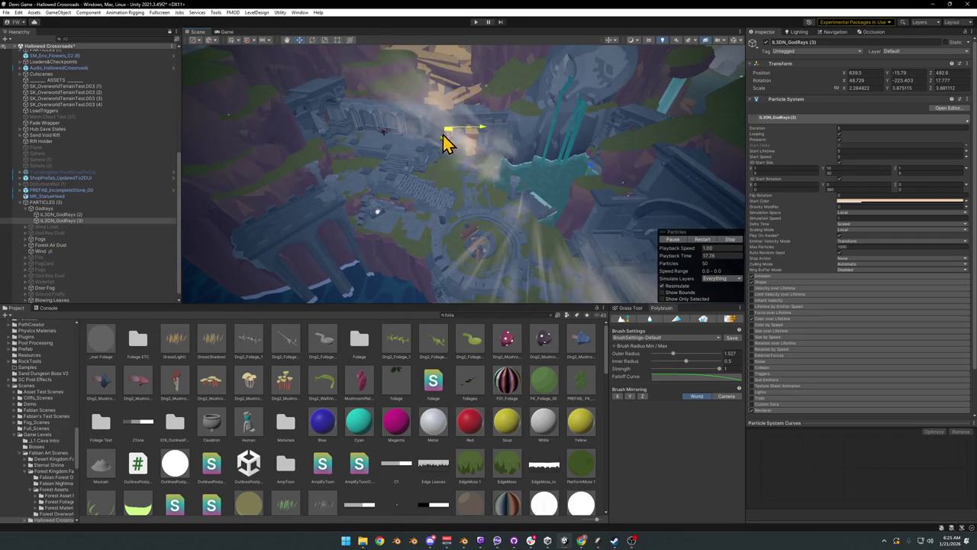
mouse_move(354, 197)
left_mouse_down()
mouse_move(400, 205)
mouse_move(354, 203)
mouse_move(397, 197)
mouse_move(345, 192)
mouse_move(491, 171)
mouse_move(425, 190)
mouse_move(461, 173)
left_mouse_up()
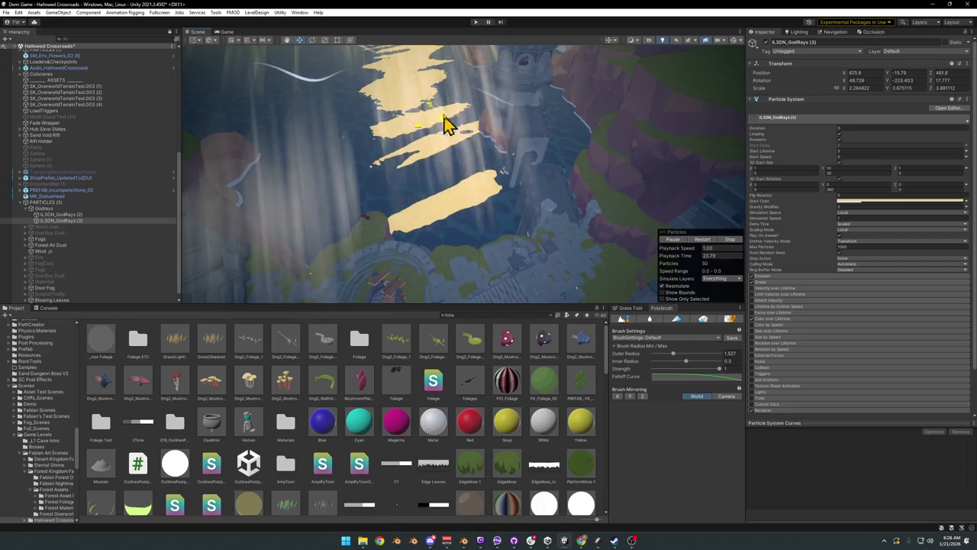
key("ctrl+d")
mouse_move(438, 152)
left_mouse_down()
mouse_move(524, 69)
mouse_move(537, 87)
mouse_move(551, 85)
mouse_move(547, 48)
mouse_move(539, 64)
left_mouse_up()
mouse_move(470, 196)
left_mouse_down()
mouse_move(477, 122)
mouse_move(469, 87)
mouse_move(496, 89)
left_mouse_up()
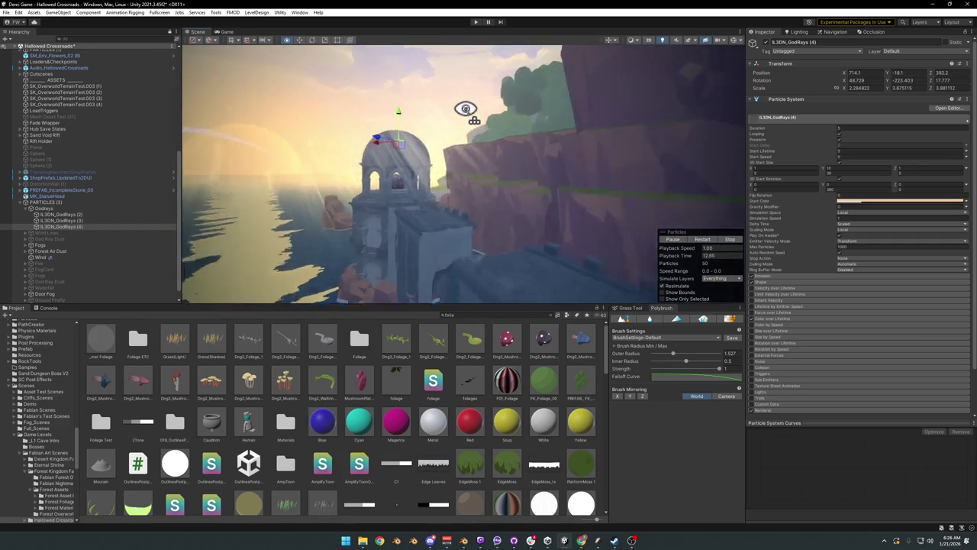
mouse_move(481, 106)
left_mouse_down()
mouse_move(539, 108)
mouse_move(475, 118)
mouse_move(597, 130)
mouse_move(545, 177)
mouse_move(469, 151)
left_mouse_up()
Step: Place IL3DN_GodRays (5) above the stairs and arches at X 631.82, Y -21.5, Z 498.47
key("ctrl+d")
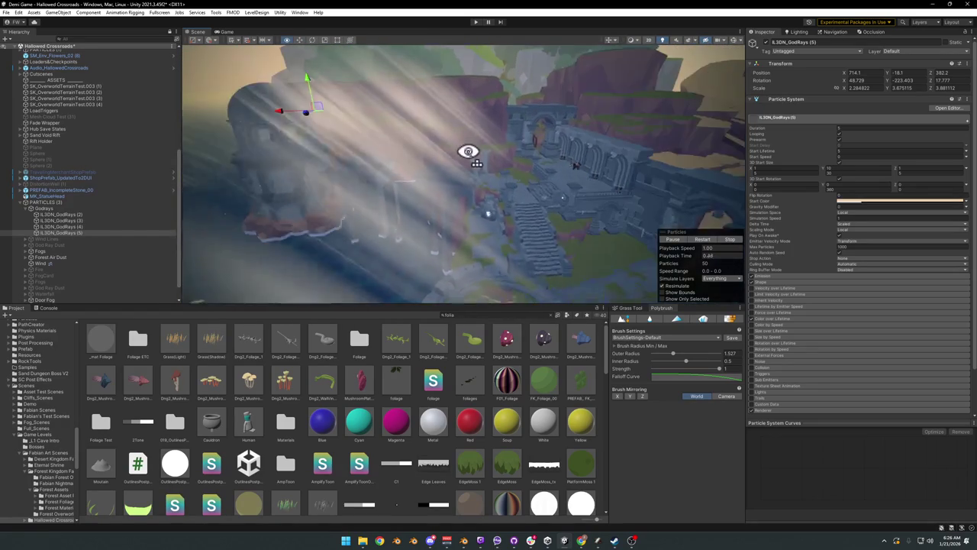
mouse_move(644, 230)
left_mouse_down()
mouse_move(567, 173)
mouse_move(561, 212)
mouse_move(513, 218)
left_mouse_up()
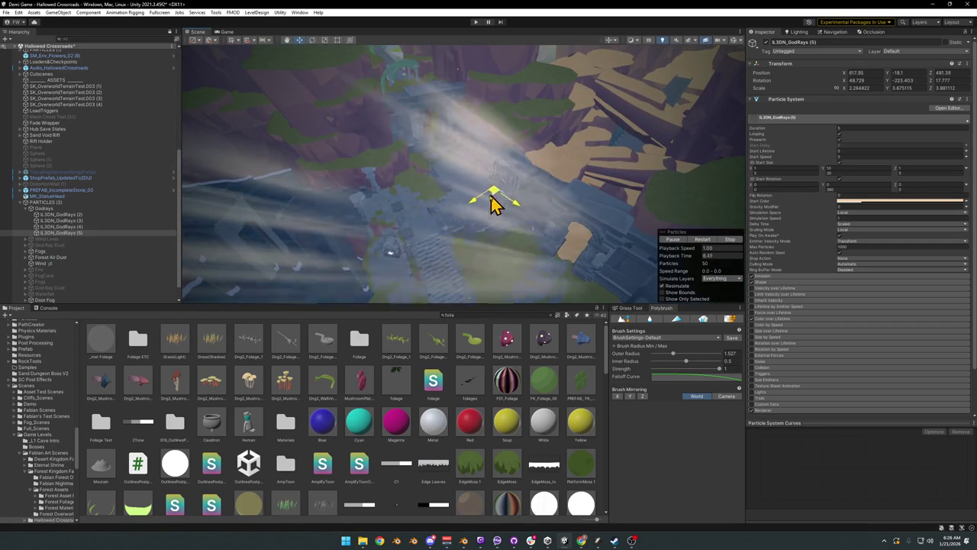
mouse_move(477, 200)
left_mouse_down()
mouse_move(482, 111)
mouse_move(514, 87)
mouse_move(431, 110)
left_mouse_up()
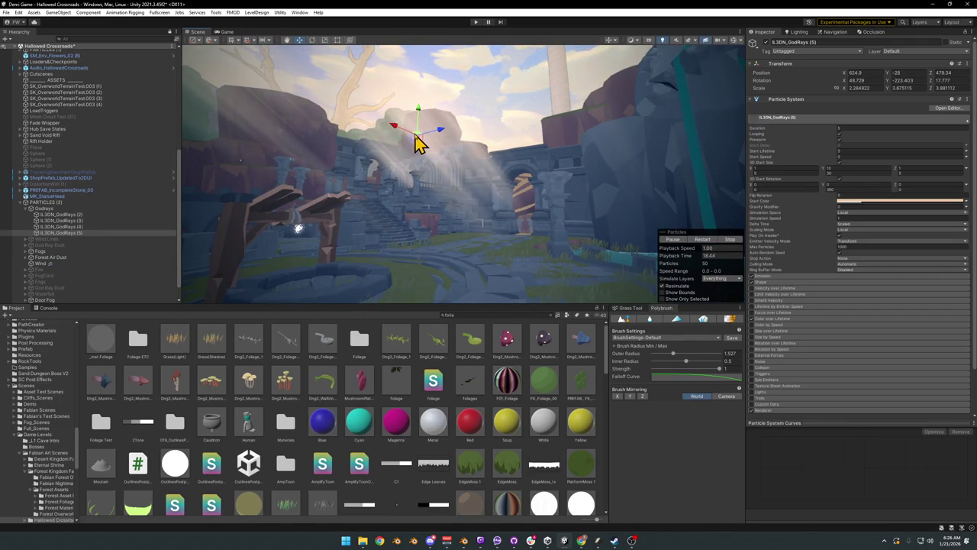
left_click_drag(404, 131, 365, 89)
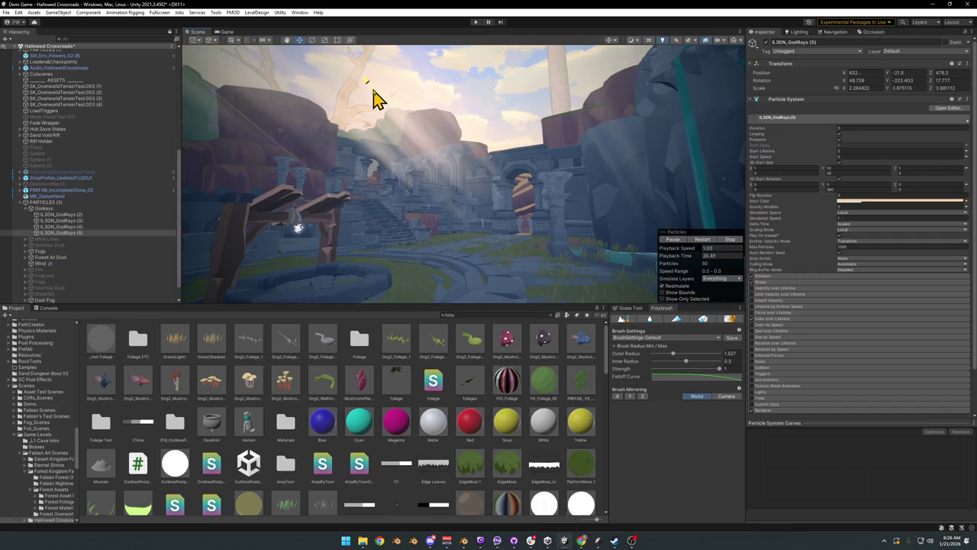
mouse_move(409, 135)
left_mouse_down()
mouse_move(476, 113)
mouse_move(456, 126)
mouse_move(509, 155)
mouse_move(364, 161)
mouse_move(420, 188)
mouse_move(404, 192)
mouse_move(380, 175)
mouse_move(441, 175)
mouse_move(446, 196)
mouse_move(411, 182)
left_mouse_up()
left_click(63, 216, "shift")
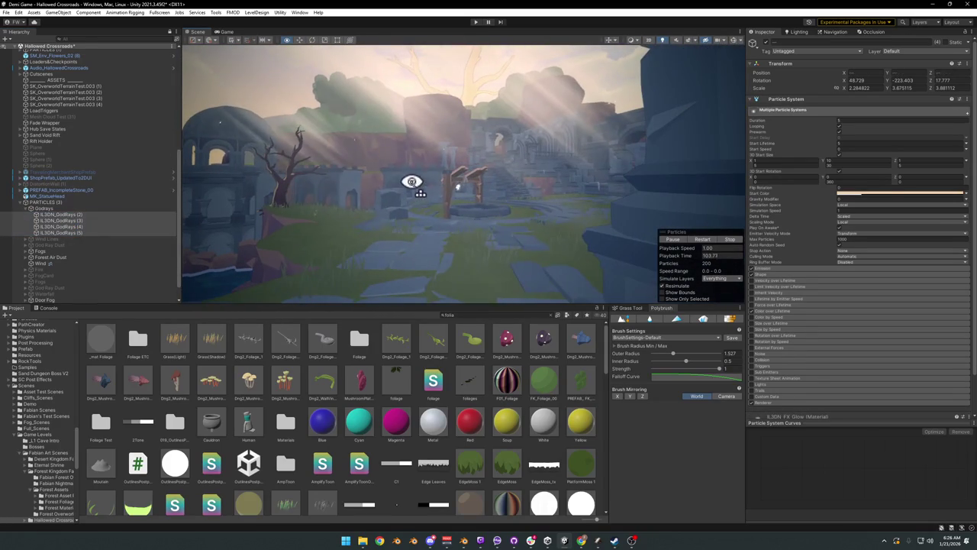
Step: Lower the shared Start Color of all four god-ray copies to ECCEA8 at alpha 12
left_click(863, 195)
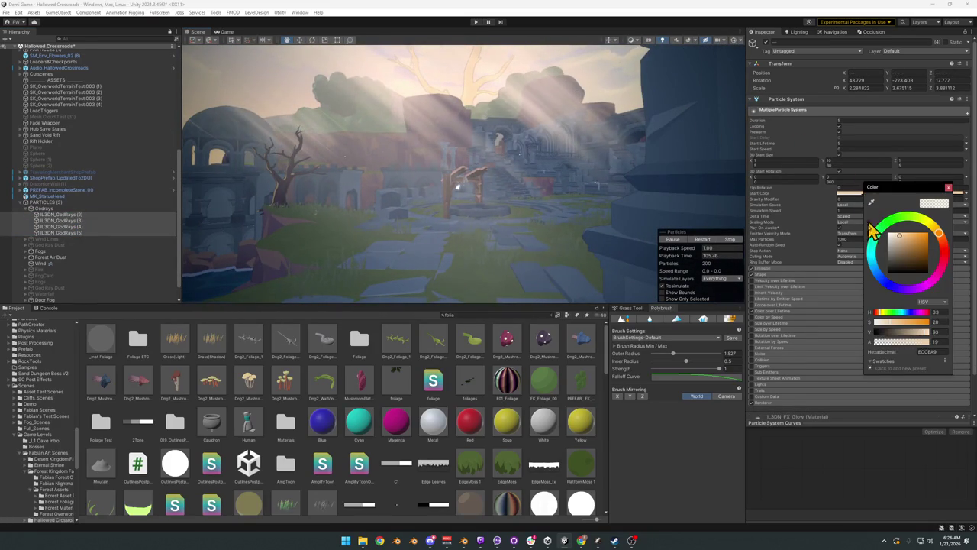
left_click_drag(887, 343, 878, 344)
mouse_move(524, 188)
left_mouse_down()
mouse_move(561, 168)
mouse_move(547, 178)
mouse_move(469, 157)
mouse_move(506, 176)
mouse_move(525, 167)
mouse_move(530, 125)
mouse_move(515, 114)
left_mouse_up()
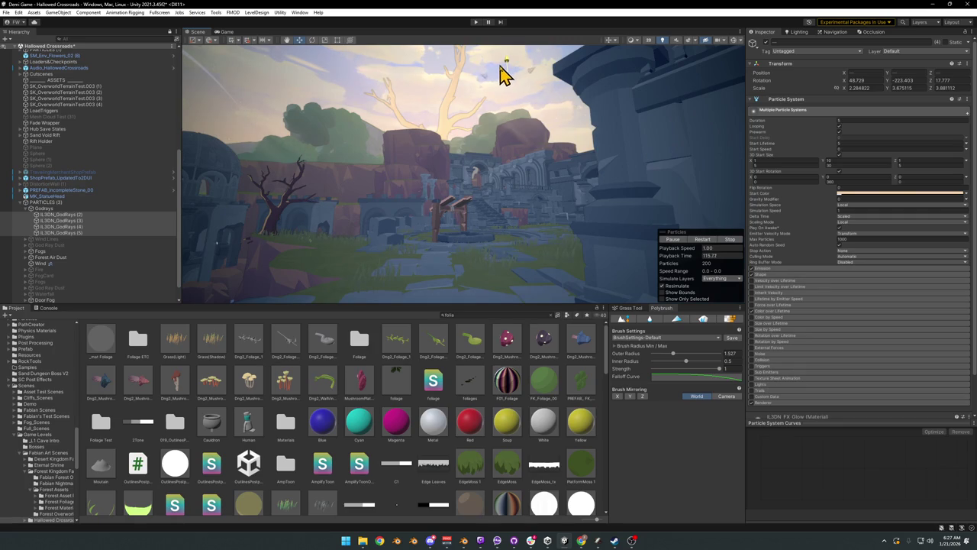
left_click(867, 196)
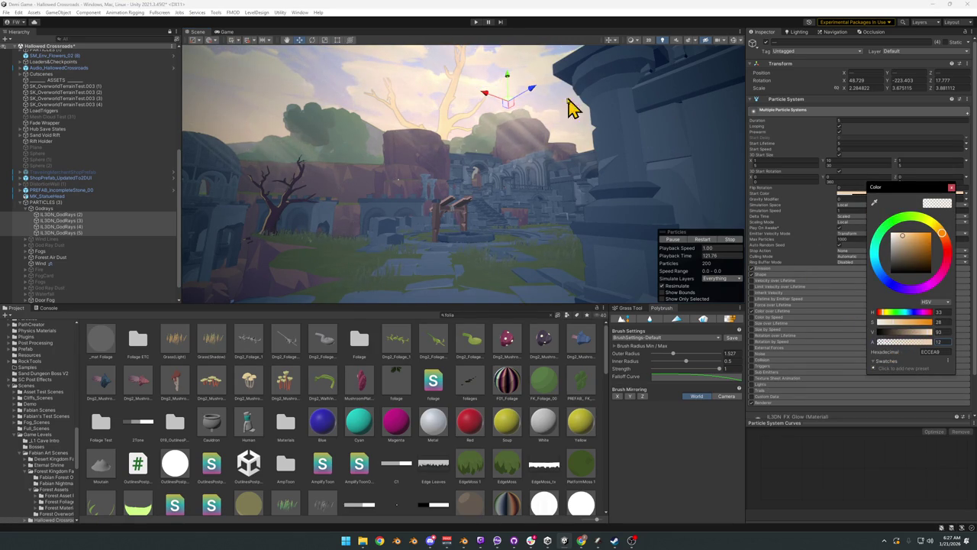
left_click(511, 86)
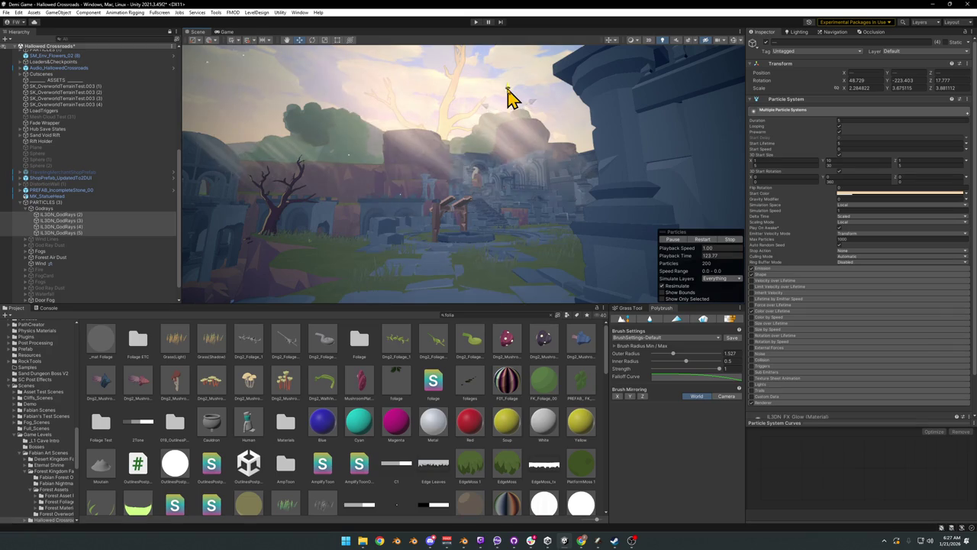
Step: Rescale the selected god-ray group, undoing the shrink attempts to keep them enlarged
mouse_move(510, 87)
left_mouse_down()
mouse_move(520, 146)
mouse_move(556, 138)
mouse_move(552, 124)
mouse_move(451, 105)
left_mouse_up()
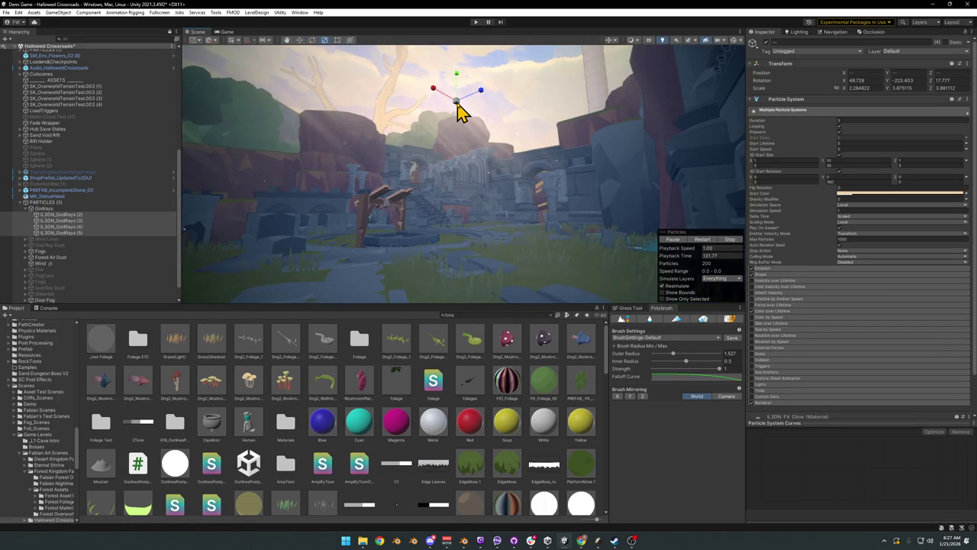
left_click_drag(254, 104, 248, 101)
key("ctrl+z")
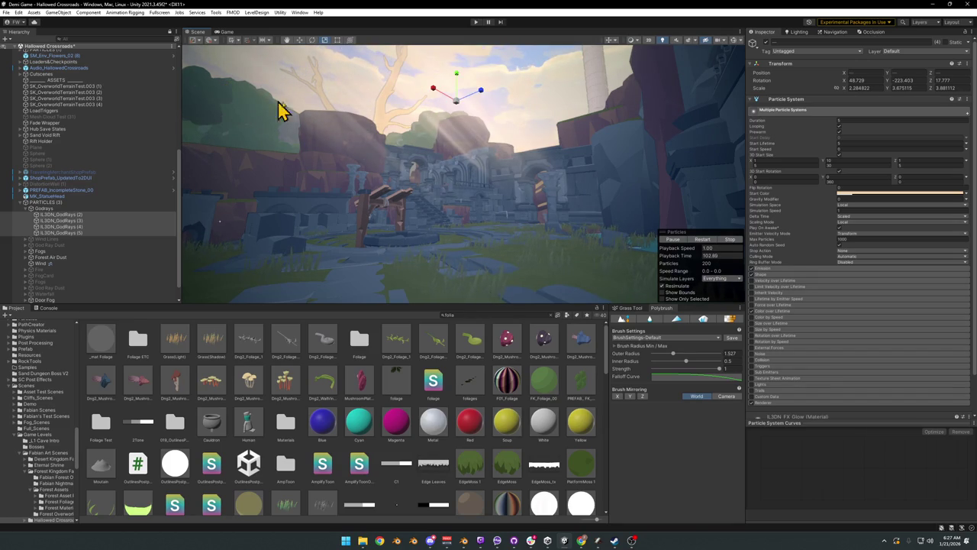
mouse_move(457, 102)
left_mouse_down()
mouse_move(436, 102)
mouse_move(448, 100)
mouse_move(455, 132)
mouse_move(451, 121)
left_mouse_up()
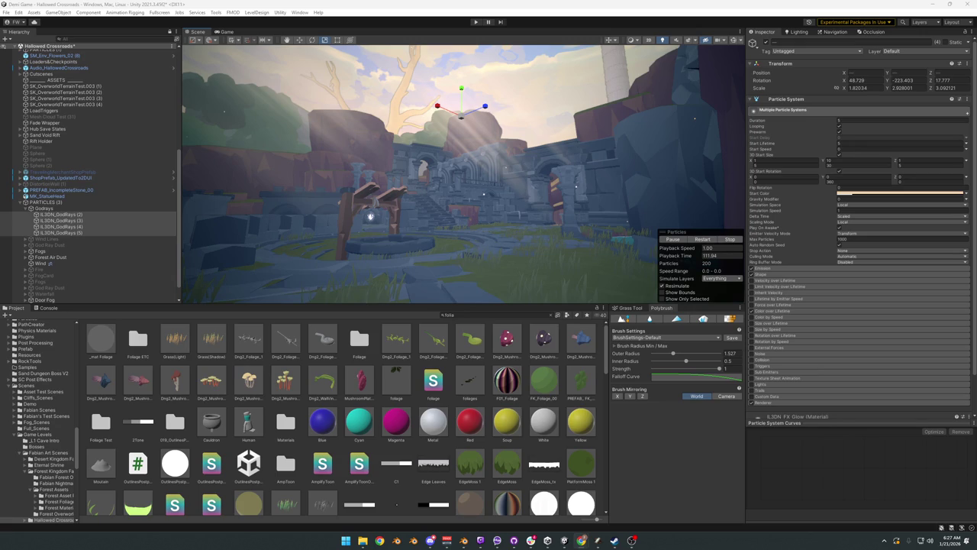
mouse_move(431, 194)
left_mouse_down()
mouse_move(517, 192)
mouse_move(499, 145)
left_mouse_up()
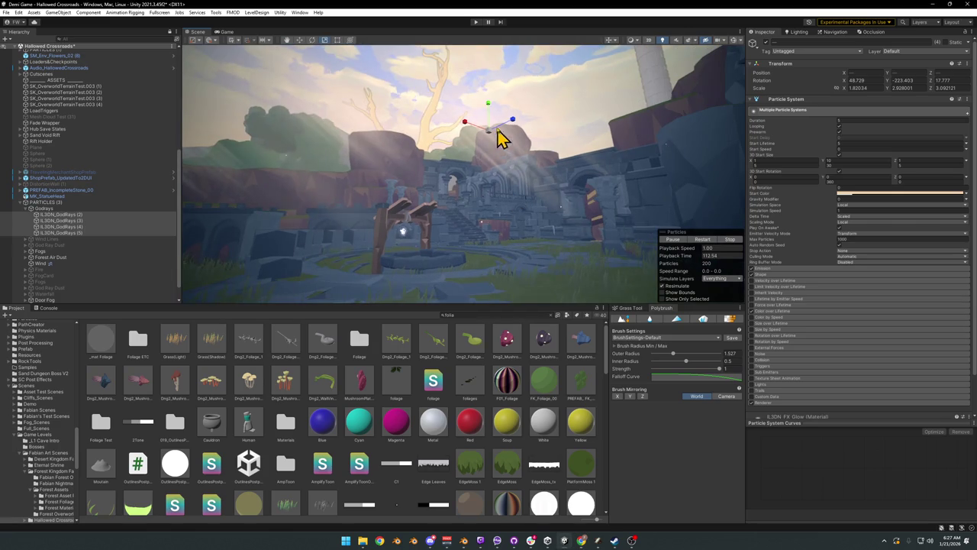
key("r")
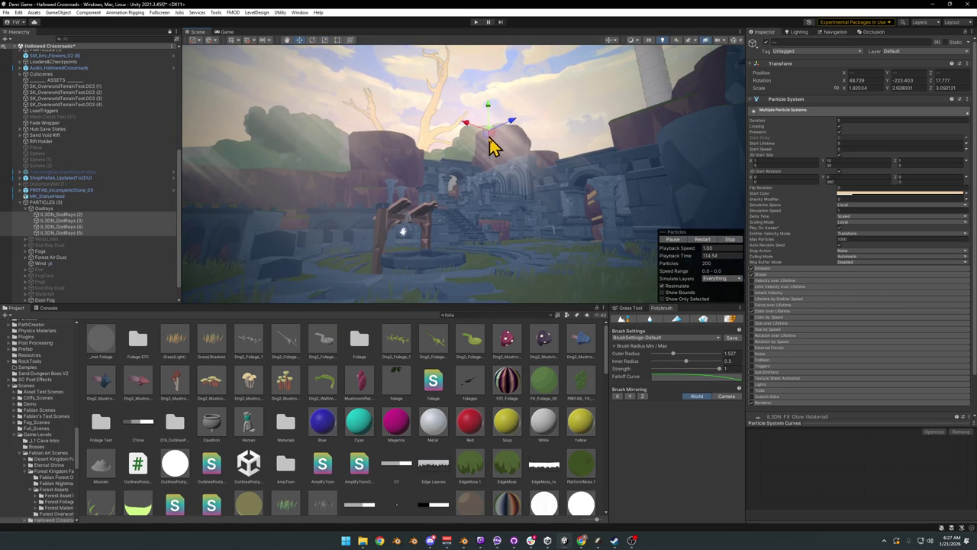
left_click_drag(493, 142, 488, 146)
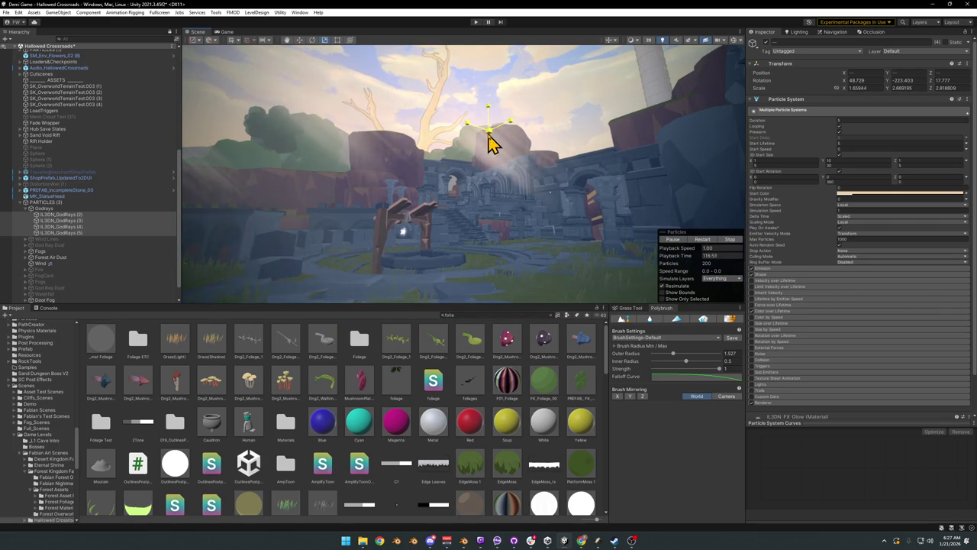
key("w")
mouse_move(493, 131)
left_mouse_down()
mouse_move(460, 168)
mouse_move(461, 207)
mouse_move(441, 198)
mouse_move(445, 181)
mouse_move(511, 197)
left_mouse_up()
key("ctrl+z")
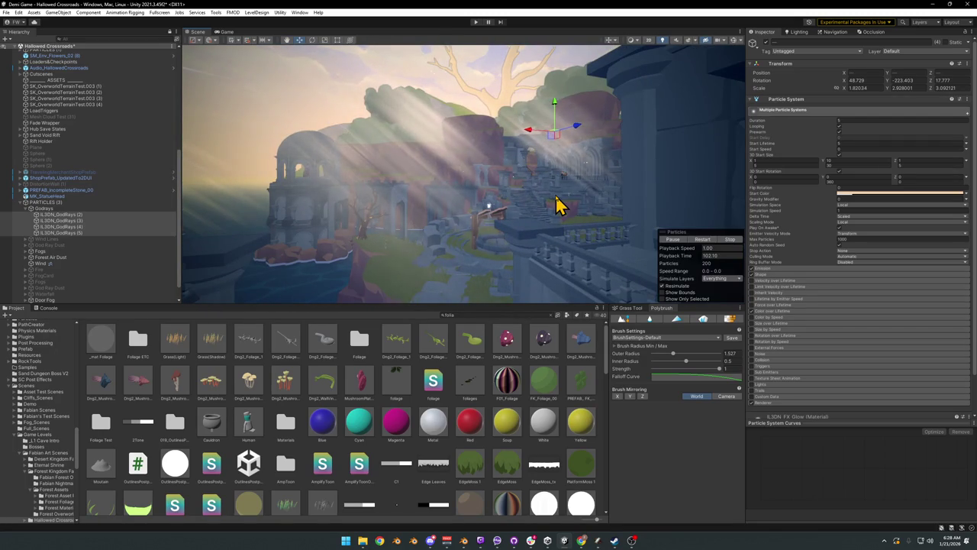
key("ctrl+z")
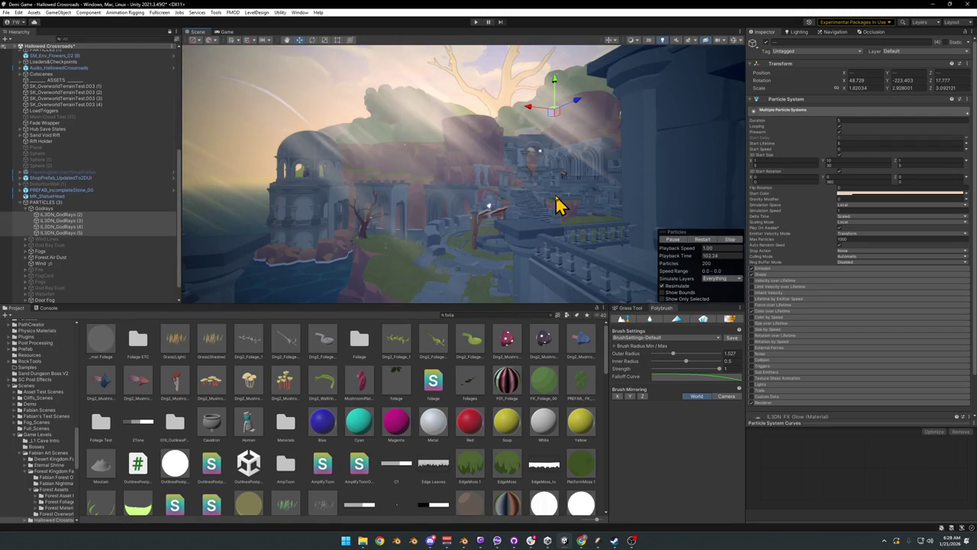
mouse_move(534, 223)
left_mouse_down()
mouse_move(575, 193)
mouse_move(522, 217)
mouse_move(530, 236)
mouse_move(497, 170)
mouse_move(487, 195)
mouse_move(474, 193)
left_mouse_up()
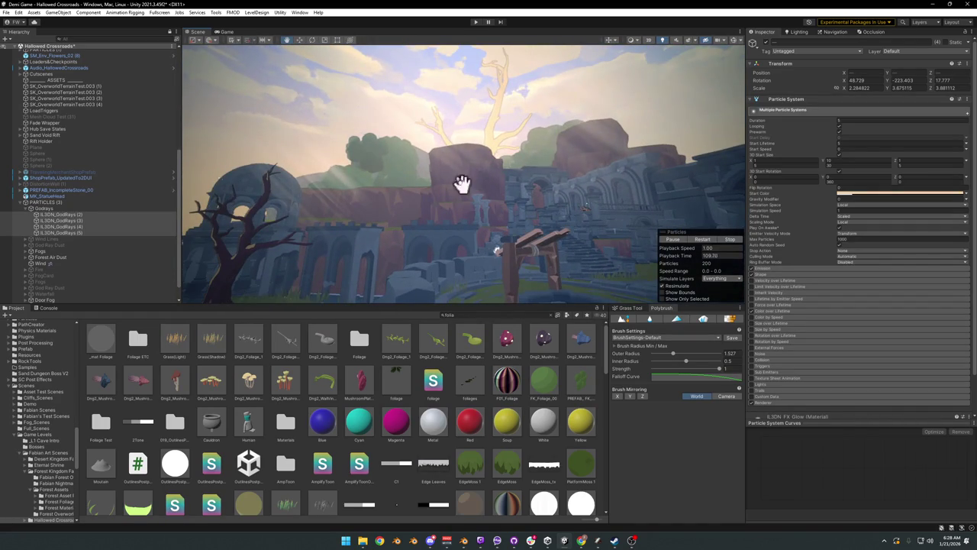
Step: Select IL3DN_GodRays (3) above the domed ruin and rescale it
left_click(447, 176)
left_click(459, 179)
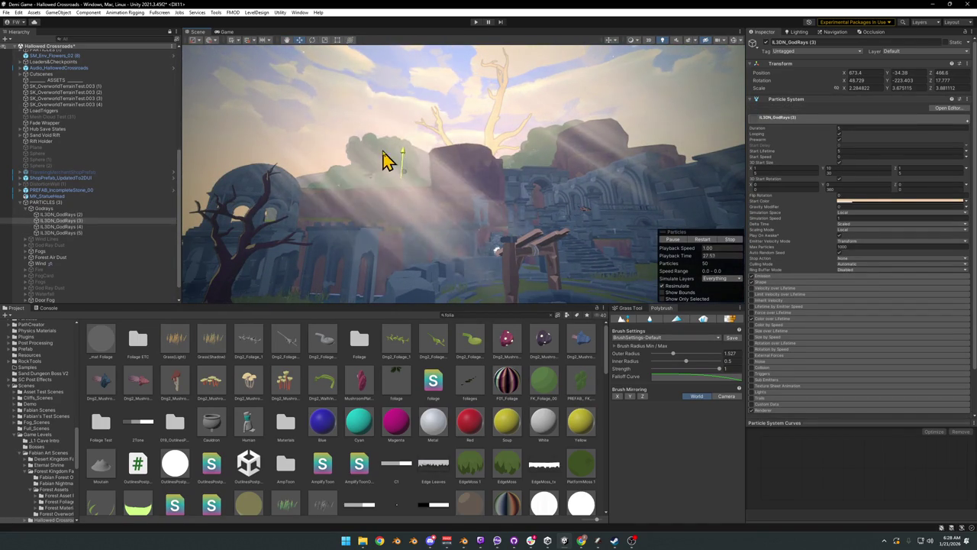
mouse_move(395, 139)
left_mouse_down()
mouse_move(443, 185)
mouse_move(423, 190)
mouse_move(401, 157)
left_mouse_up()
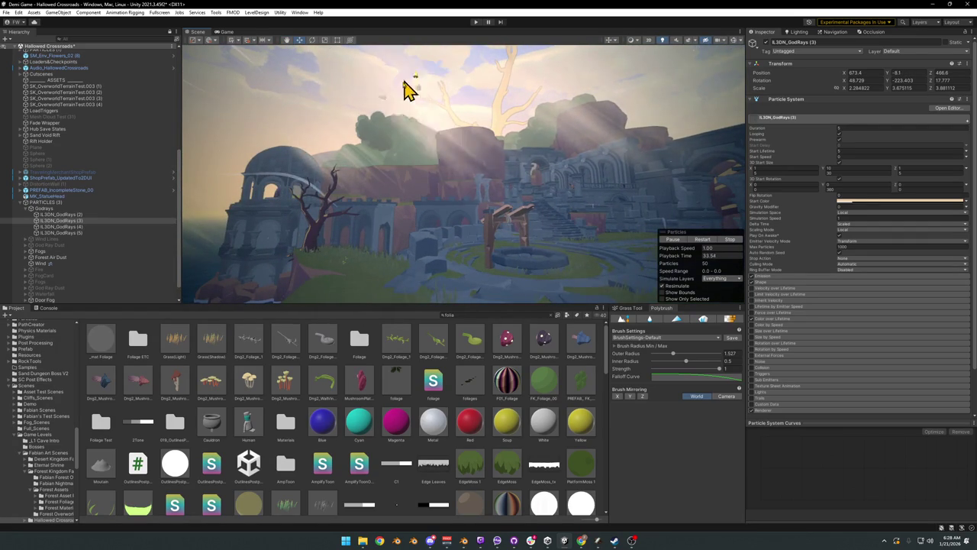
mouse_move(399, 134)
left_mouse_down()
mouse_move(420, 148)
mouse_move(405, 160)
mouse_move(436, 153)
mouse_move(451, 168)
left_mouse_up()
mouse_move(379, 171)
left_mouse_down()
mouse_move(384, 183)
mouse_move(465, 201)
mouse_move(493, 175)
mouse_move(424, 142)
left_mouse_up()
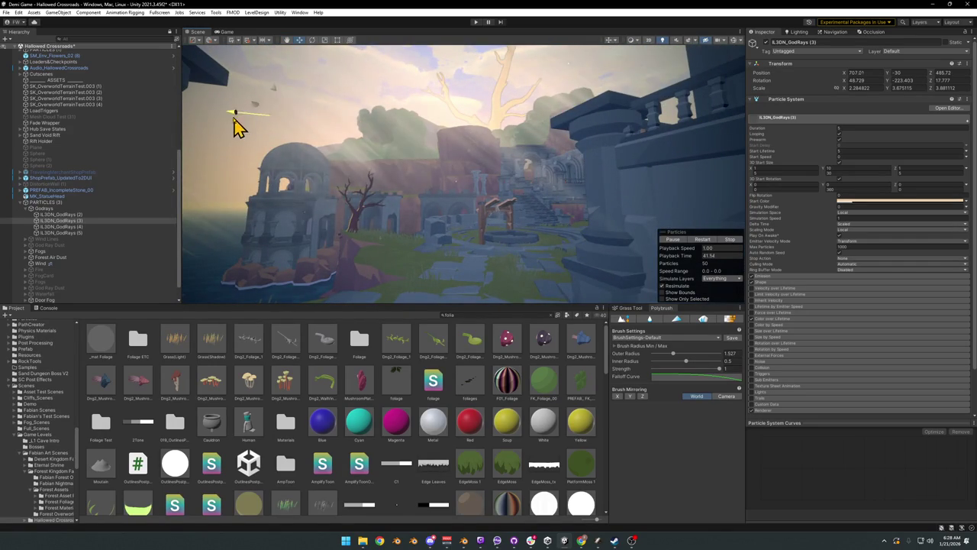
mouse_move(241, 128)
left_mouse_down()
mouse_move(292, 161)
mouse_move(404, 177)
mouse_move(349, 164)
mouse_move(357, 155)
mouse_move(471, 196)
mouse_move(296, 95)
left_mouse_up()
key("r")
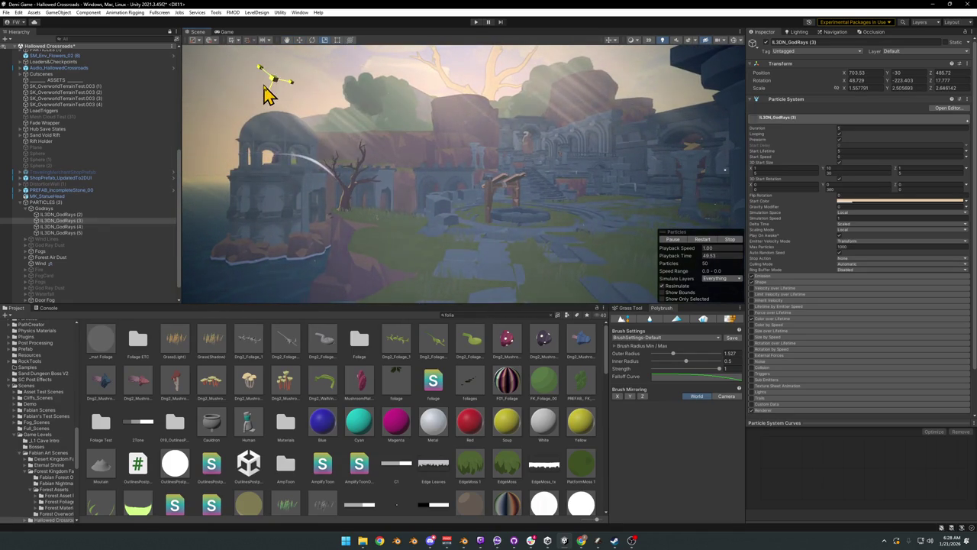
mouse_move(297, 87)
left_mouse_down()
mouse_move(327, 88)
mouse_move(301, 96)
mouse_move(368, 140)
mouse_move(385, 83)
mouse_move(372, 105)
mouse_move(343, 110)
mouse_move(447, 170)
mouse_move(408, 178)
mouse_move(408, 190)
mouse_move(427, 194)
left_mouse_up()
Step: Resize IL3DN_GodRays (4) and IL3DN_GodRays (2) with the Rect tool
left_click(427, 194)
key("t")
mouse_move(426, 157)
left_mouse_down()
mouse_move(445, 155)
mouse_move(432, 210)
left_mouse_up()
left_click(456, 214)
key("t")
mouse_move(450, 126)
left_mouse_down()
mouse_move(475, 144)
mouse_move(428, 131)
mouse_move(421, 176)
mouse_move(436, 233)
mouse_move(463, 209)
mouse_move(465, 188)
mouse_move(506, 159)
mouse_move(488, 168)
mouse_move(548, 64)
mouse_move(575, 57)
left_mouse_up()
Step: Move IL3DN_GodRays (2) over the courtyard well to X 681.09, Y -30.03, Z 510.47
key("w")
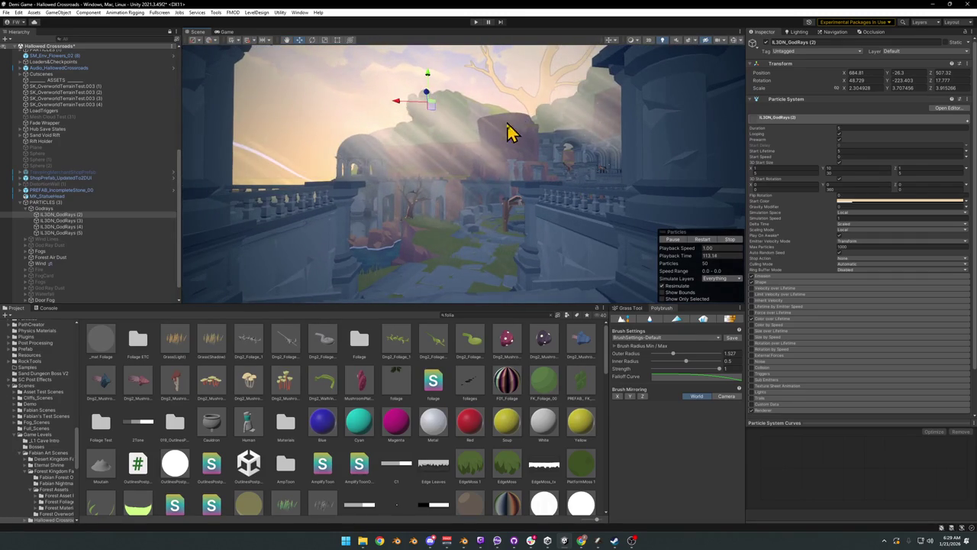
mouse_move(432, 92)
left_mouse_down()
mouse_move(453, 18)
mouse_move(432, 58)
mouse_move(362, 135)
mouse_move(374, 103)
mouse_move(424, 142)
left_mouse_up()
key("r")
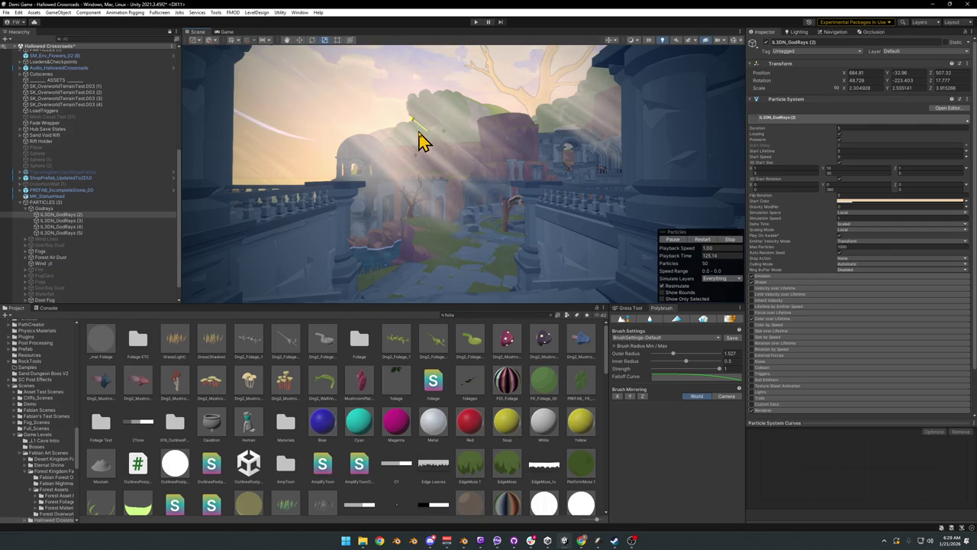
left_click(333, 71)
left_click(404, 115)
mouse_move(410, 122)
left_mouse_down()
mouse_move(316, 66)
mouse_move(336, 92)
left_mouse_up()
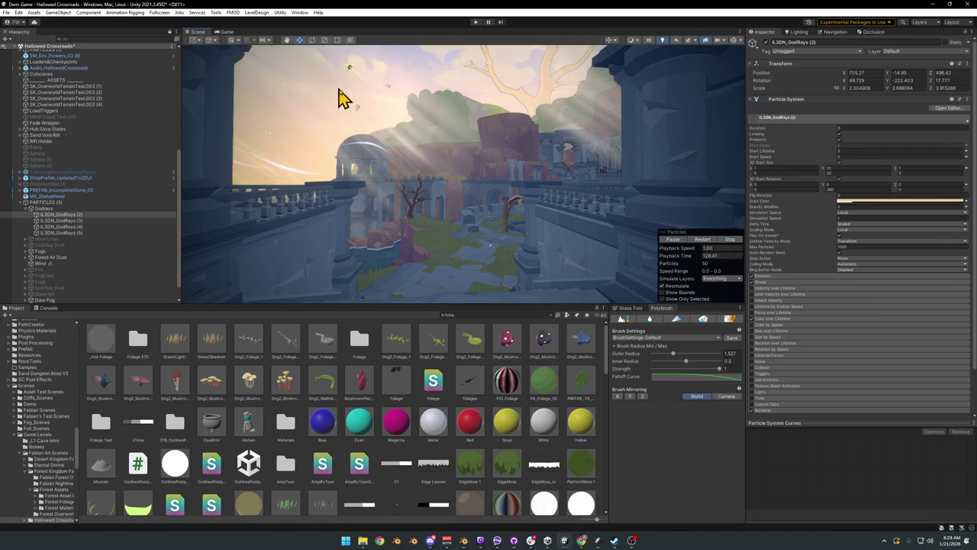
mouse_move(385, 141)
left_mouse_down()
mouse_move(419, 113)
mouse_move(334, 127)
mouse_move(424, 140)
mouse_move(343, 130)
mouse_move(407, 153)
mouse_move(508, 162)
mouse_move(530, 154)
left_mouse_up()
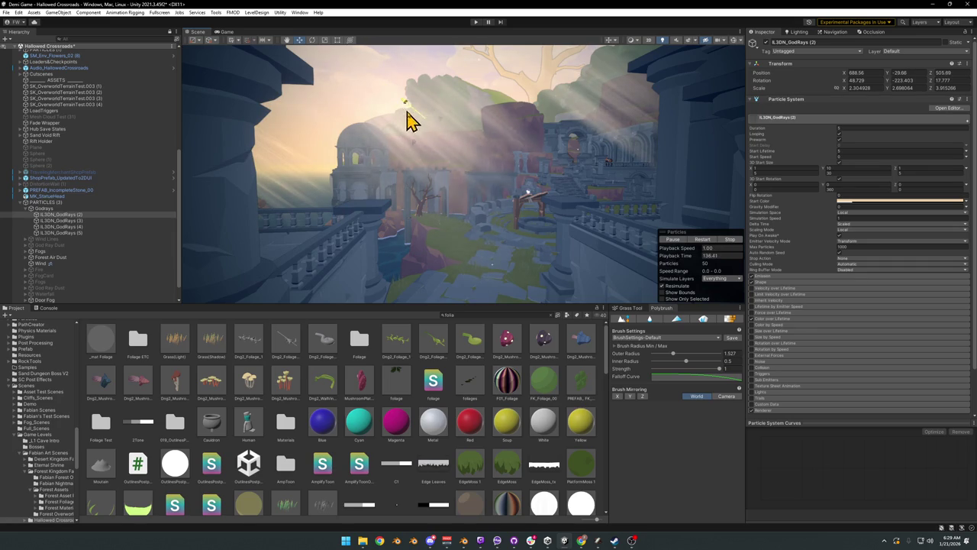
mouse_move(433, 143)
left_mouse_down()
mouse_move(419, 102)
mouse_move(445, 134)
left_mouse_up()
mouse_move(480, 130)
left_mouse_down()
mouse_move(436, 142)
mouse_move(434, 153)
left_mouse_up()
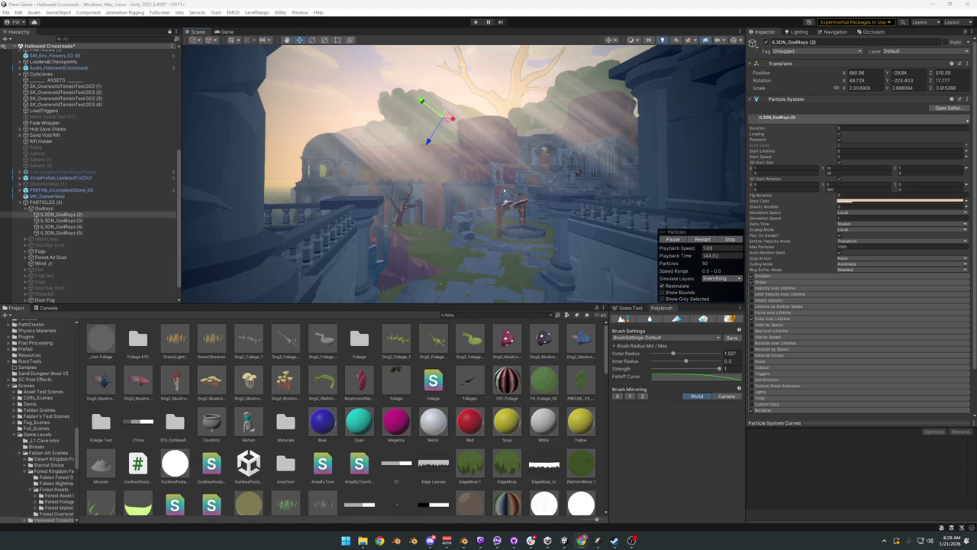
mouse_move(550, 198)
left_mouse_down()
mouse_move(432, 166)
mouse_move(503, 145)
mouse_move(461, 163)
mouse_move(512, 165)
mouse_move(509, 190)
mouse_move(457, 212)
left_mouse_up()
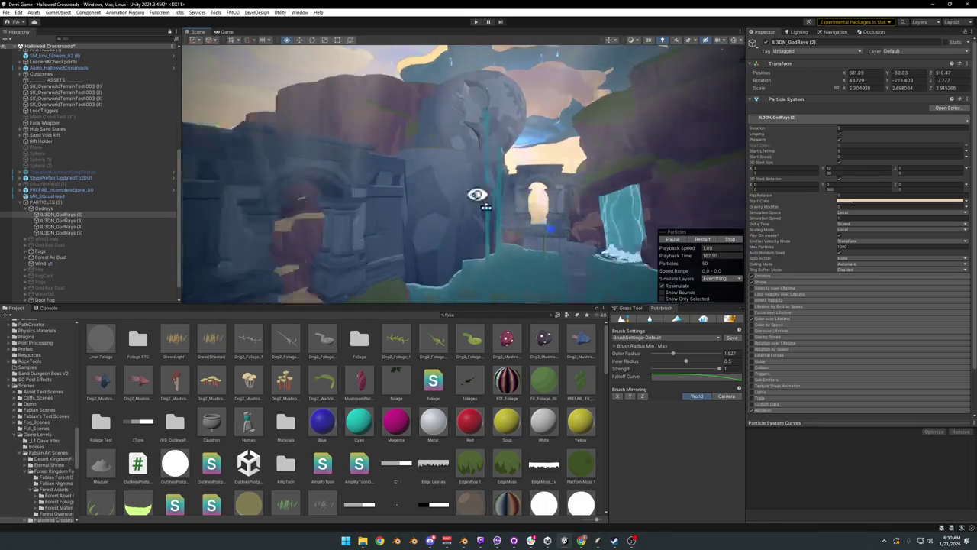
mouse_move(456, 195)
left_mouse_down()
mouse_move(410, 188)
mouse_move(428, 196)
mouse_move(284, 201)
mouse_move(447, 218)
left_mouse_up()
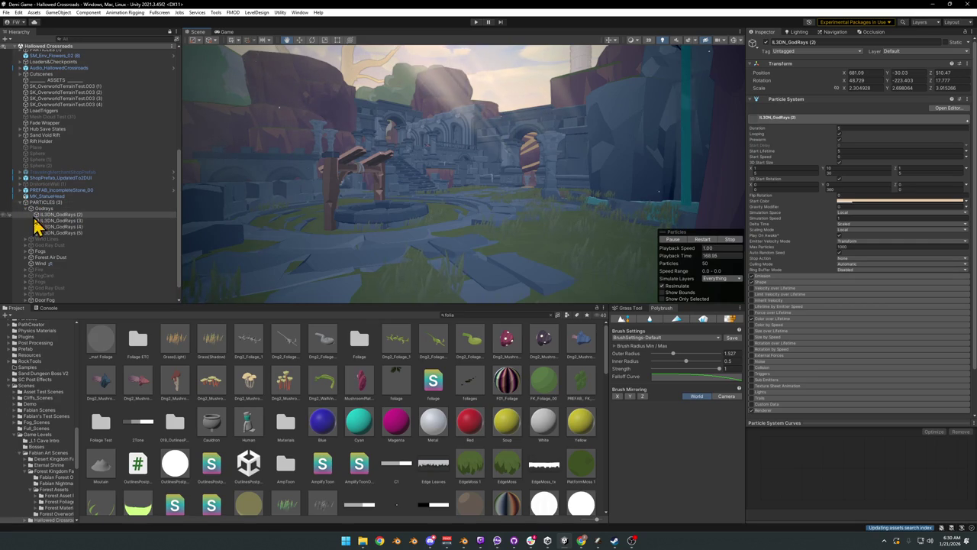
Step: Delete Fogs, Forest Air Dust, Door Fog and Blowing Leaves, then play the scene
left_click(45, 251)
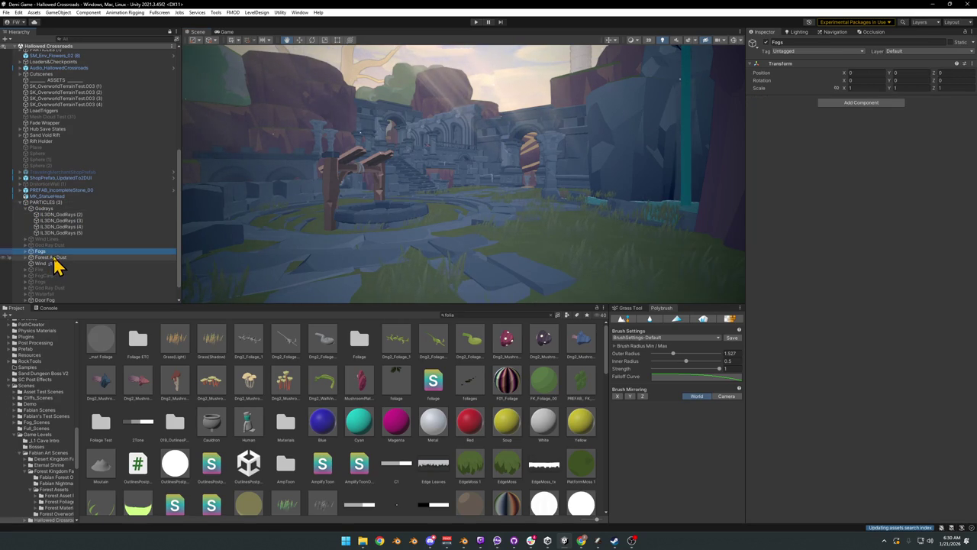
left_click(56, 257, "shift")
key("Delete")
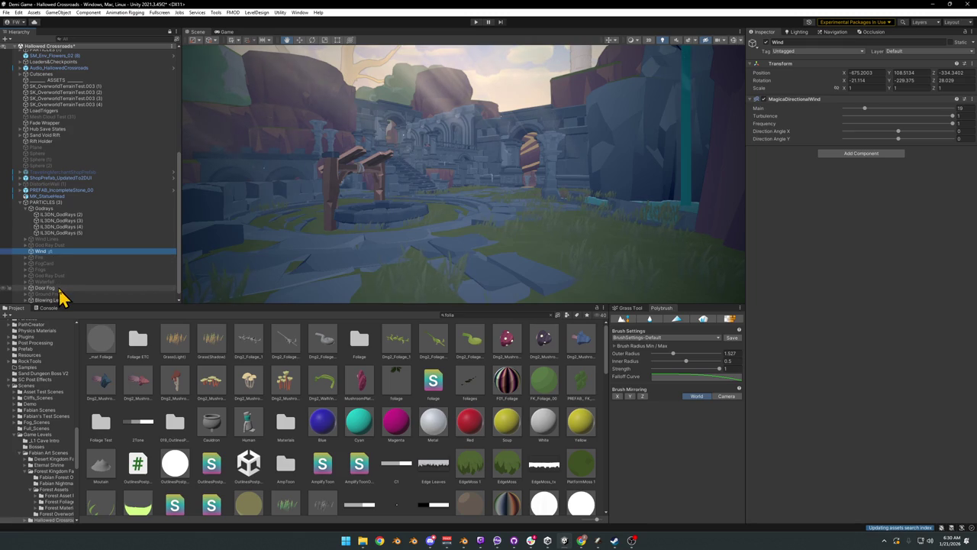
left_click(57, 289)
key("Delete")
left_click(58, 294)
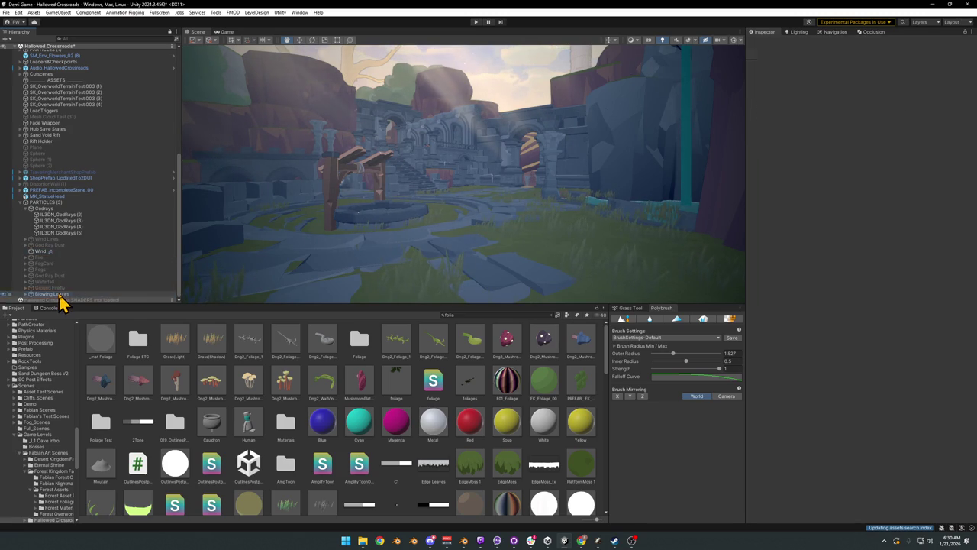
key("Delete")
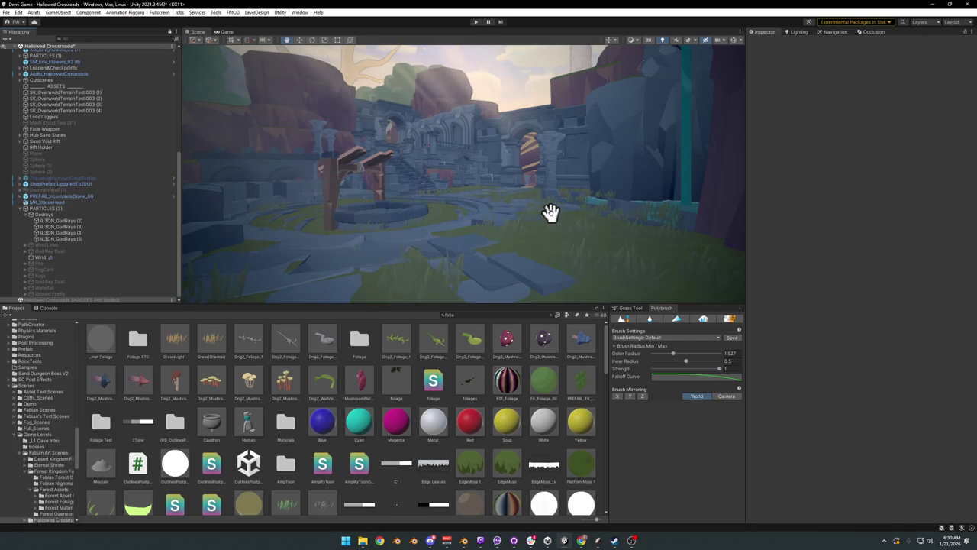
mouse_move(515, 240)
left_mouse_down()
mouse_move(568, 216)
mouse_move(515, 196)
mouse_move(480, 224)
mouse_move(509, 237)
left_mouse_up()
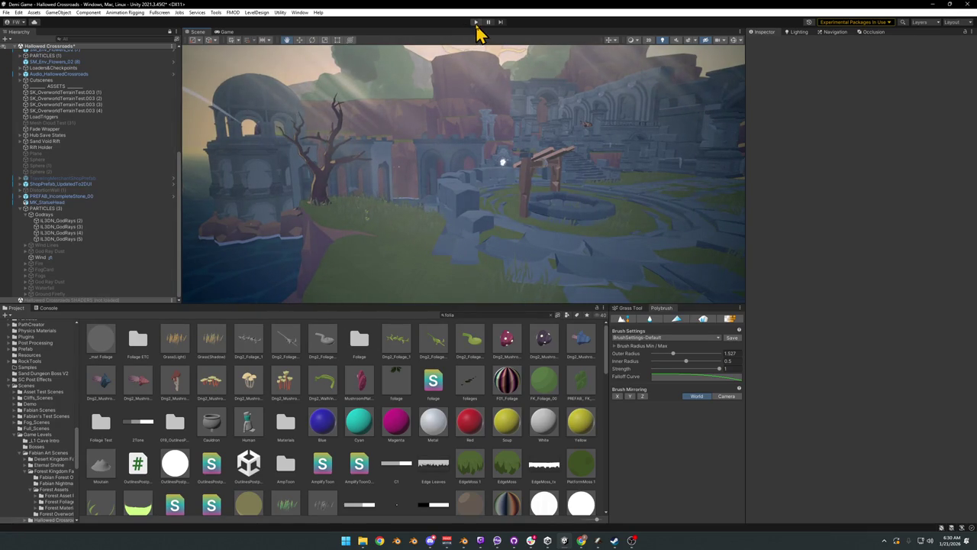
left_click(475, 22)
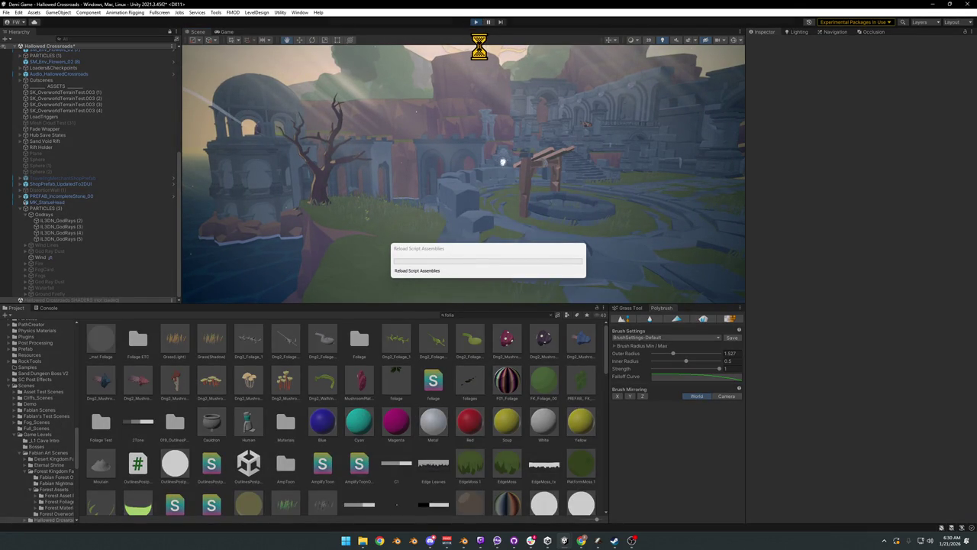
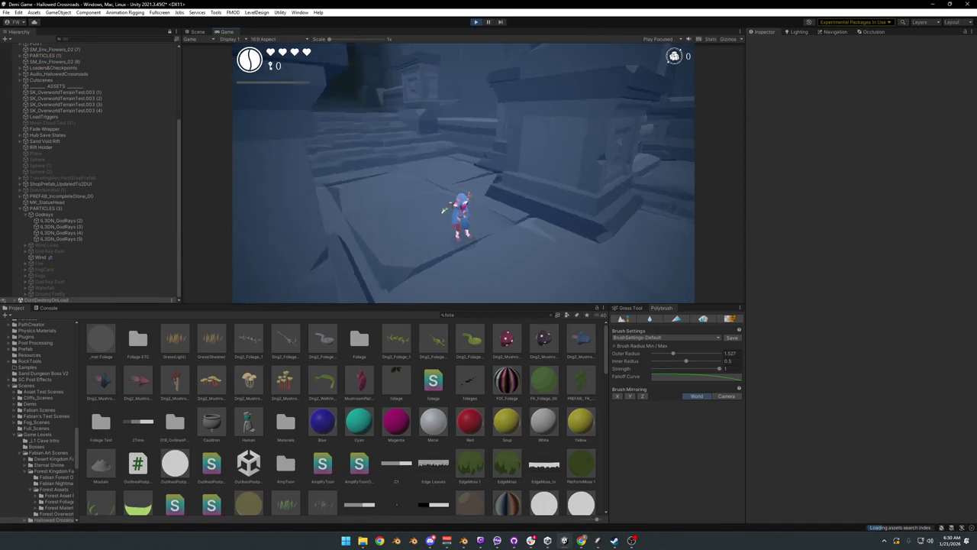
Step: Make the game fullscreen and run the character between the pillars into the grassy ruins
key("F10")
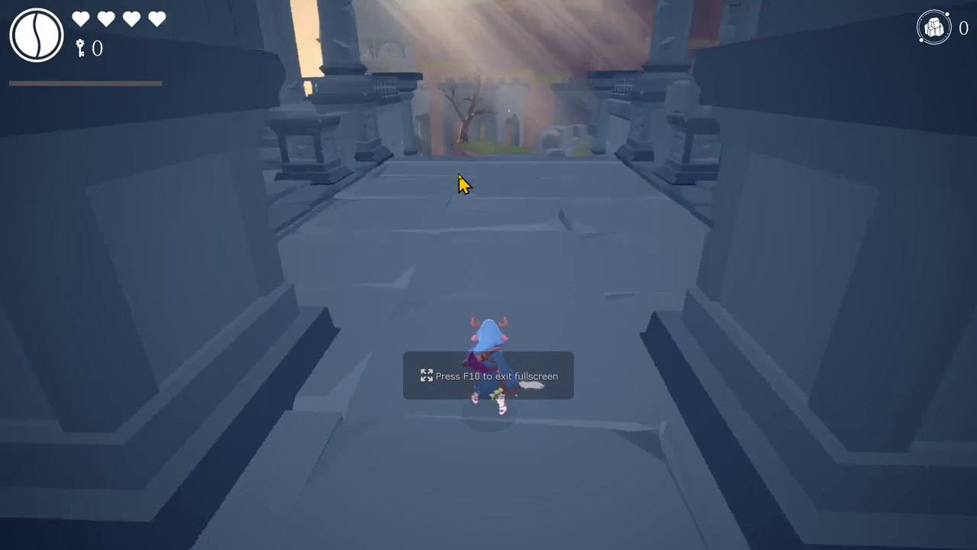
key("w")
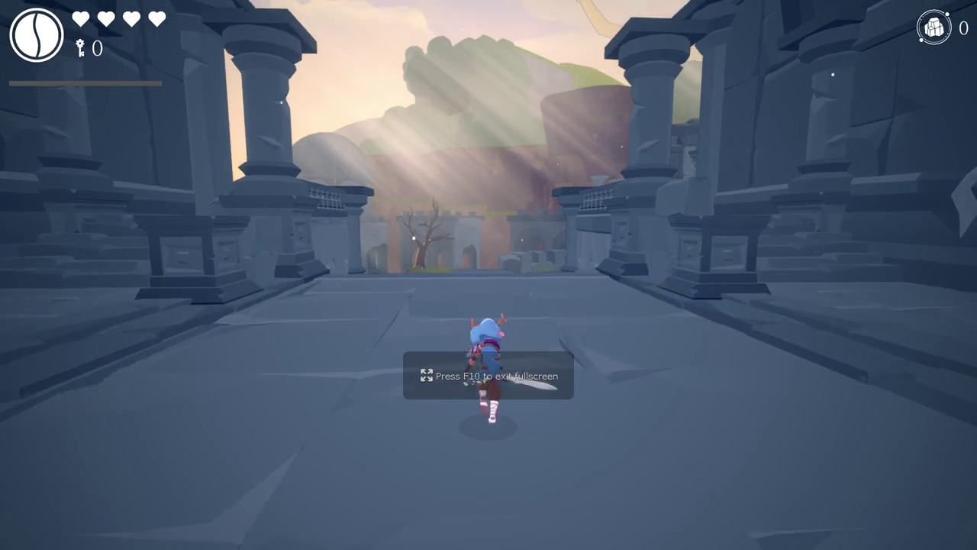
key("w")
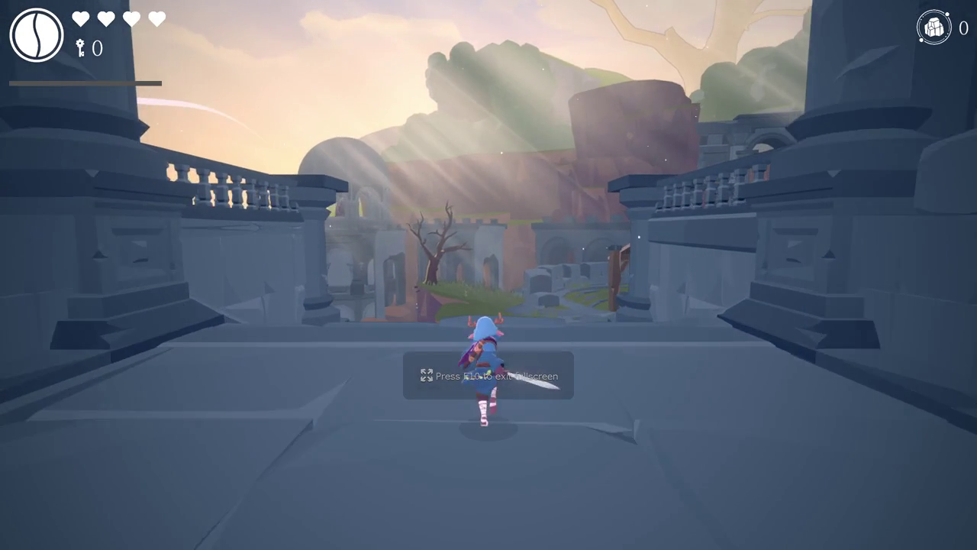
key("s")
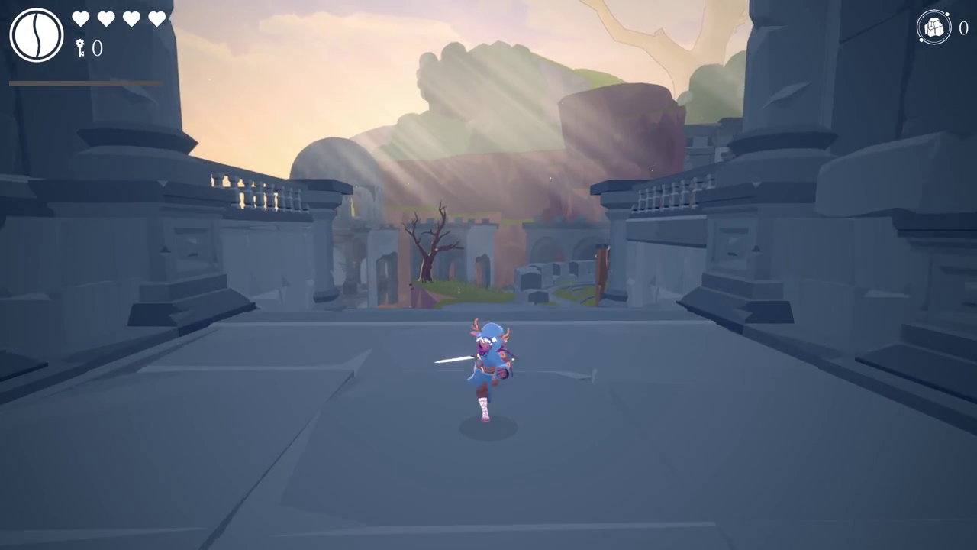
key("s")
key("w")
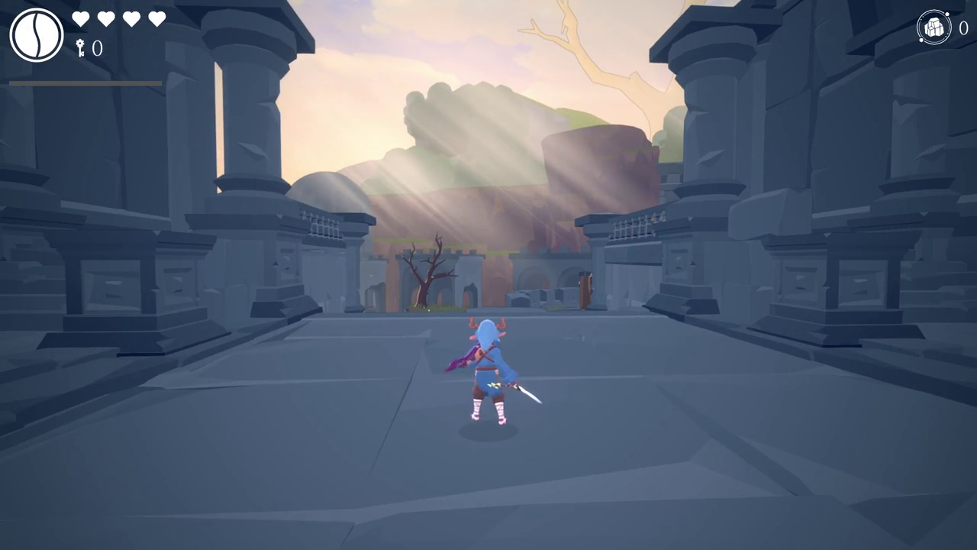
key("w")
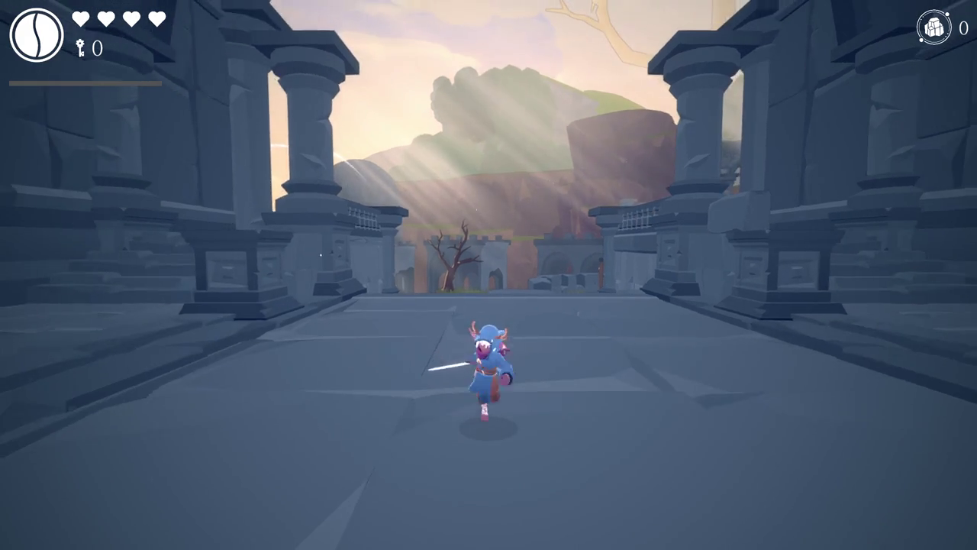
key("w")
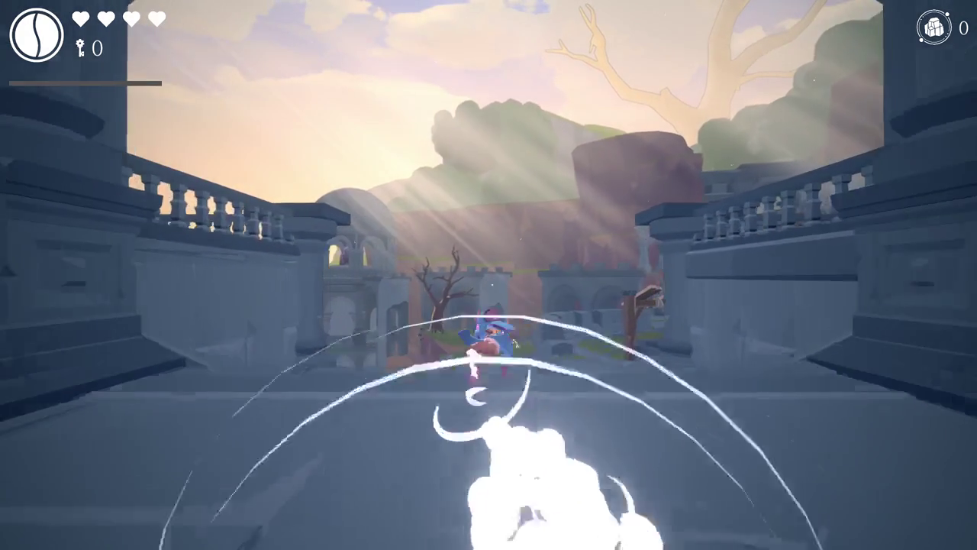
key("w")
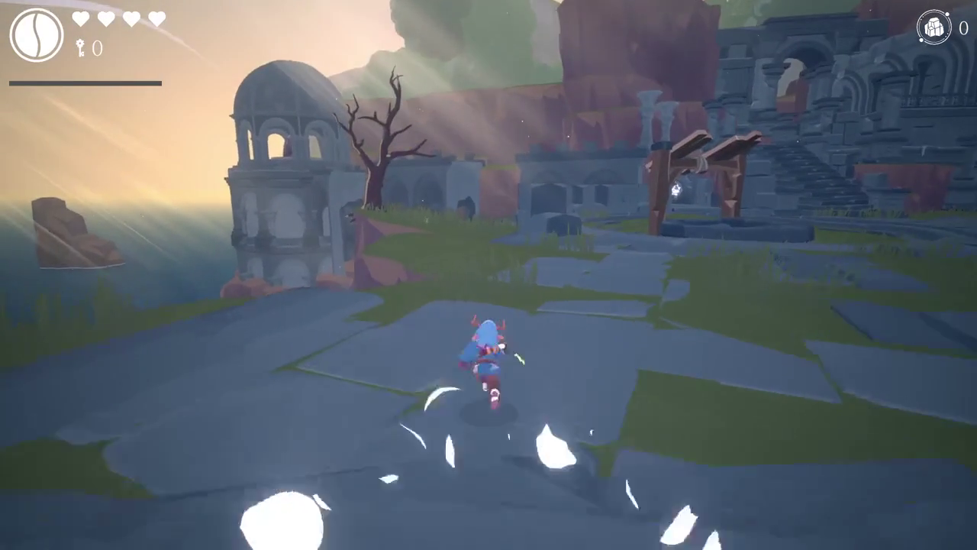
Step: Run to the seaside cliffs, back through the ruins and up the stone stairs, then open the debug menu
key("w")
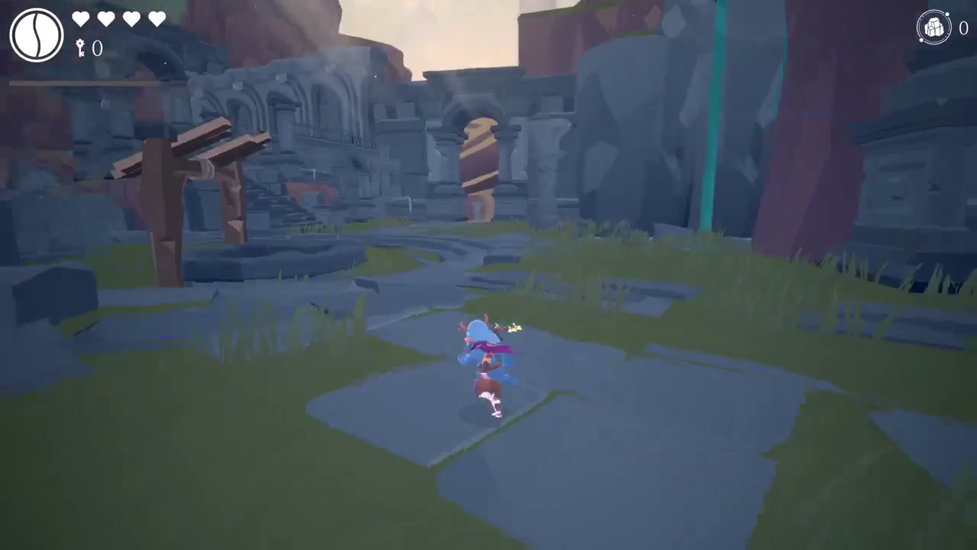
key("w")
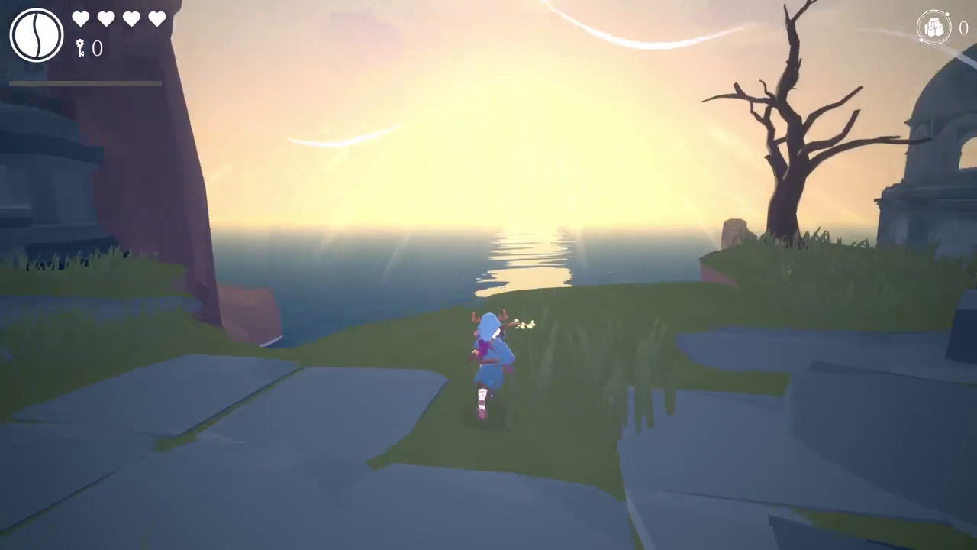
key("w")
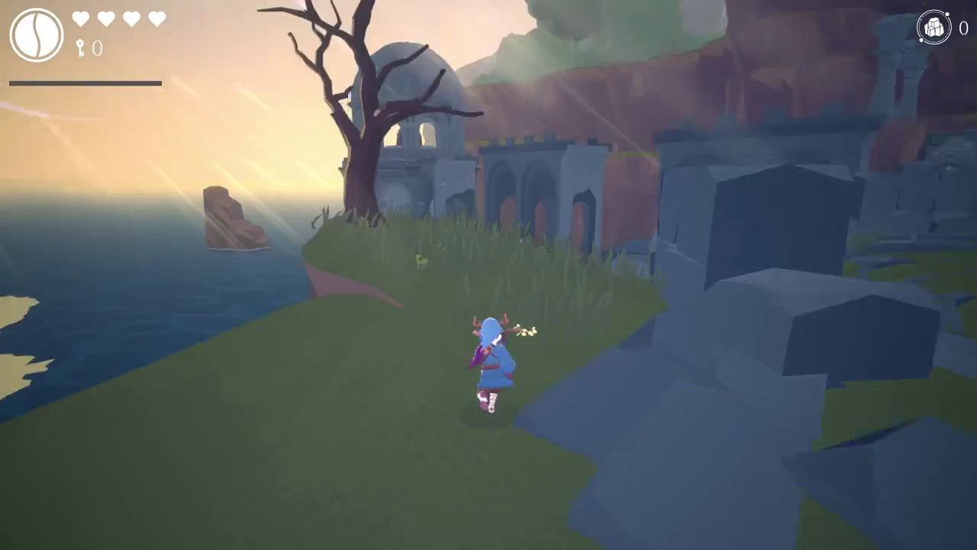
key("w")
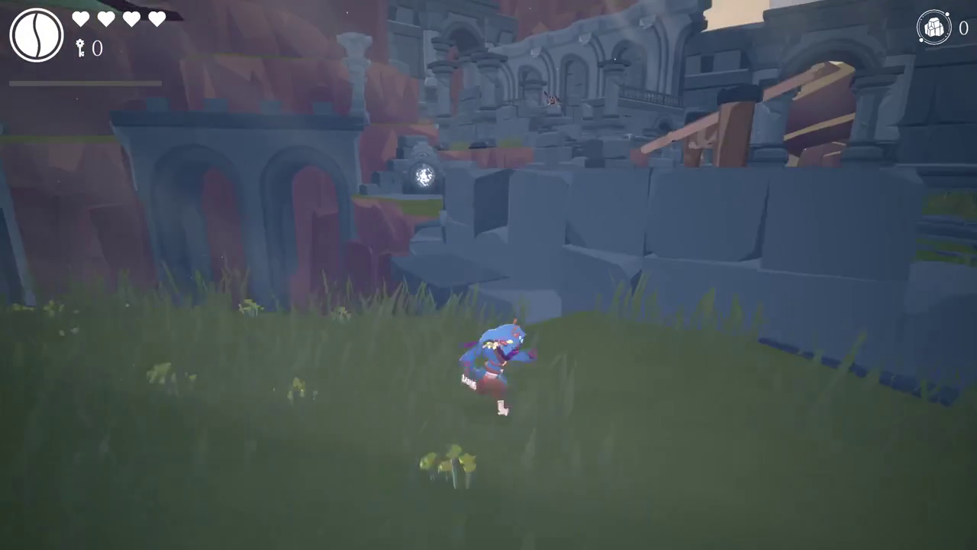
key("w")
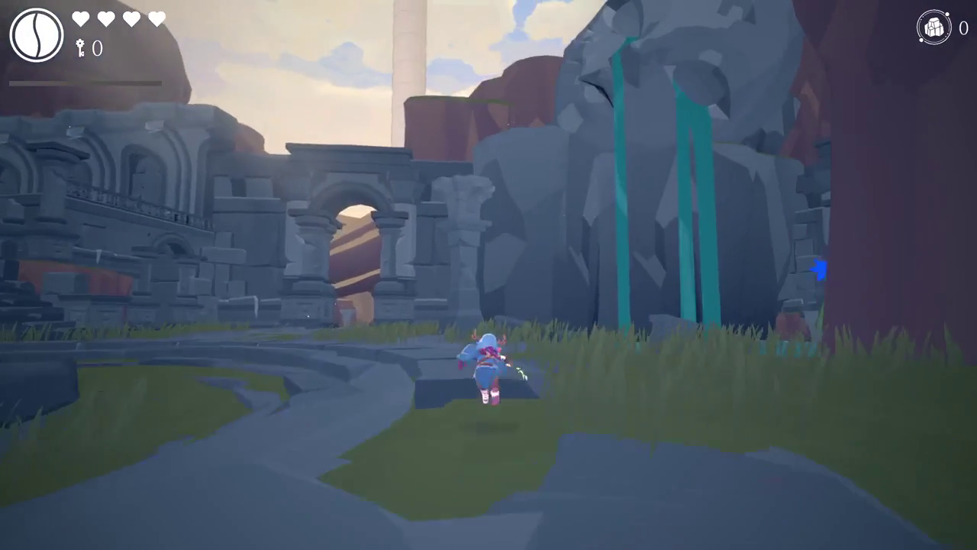
key("w")
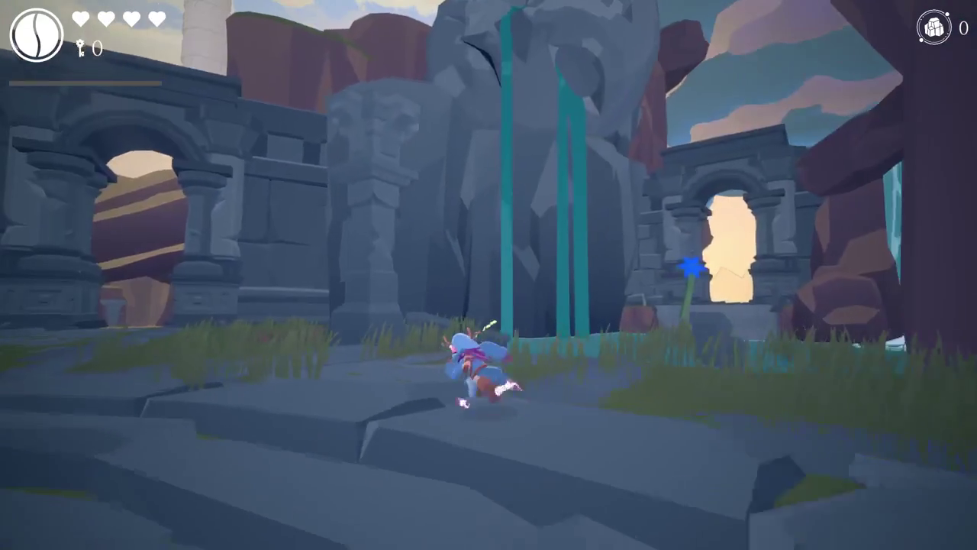
key("w")
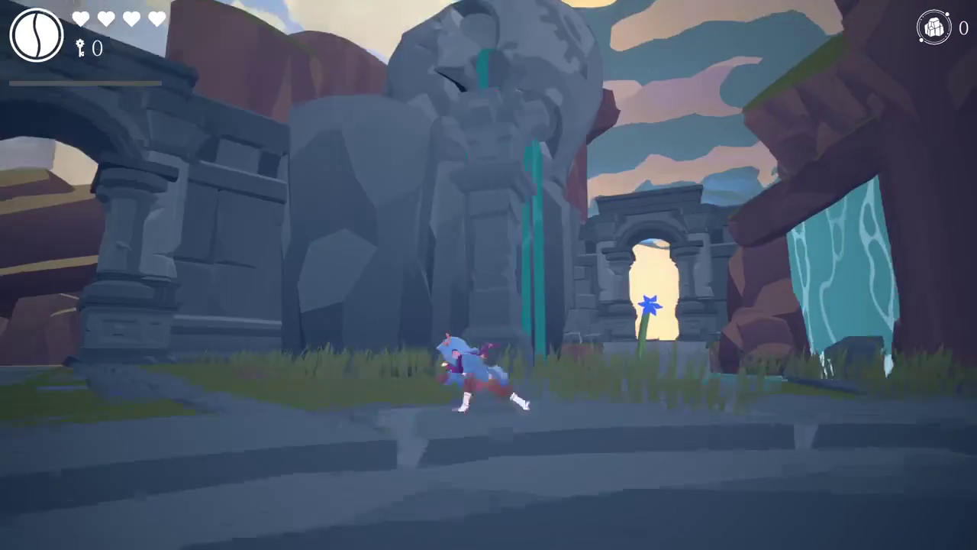
key("w")
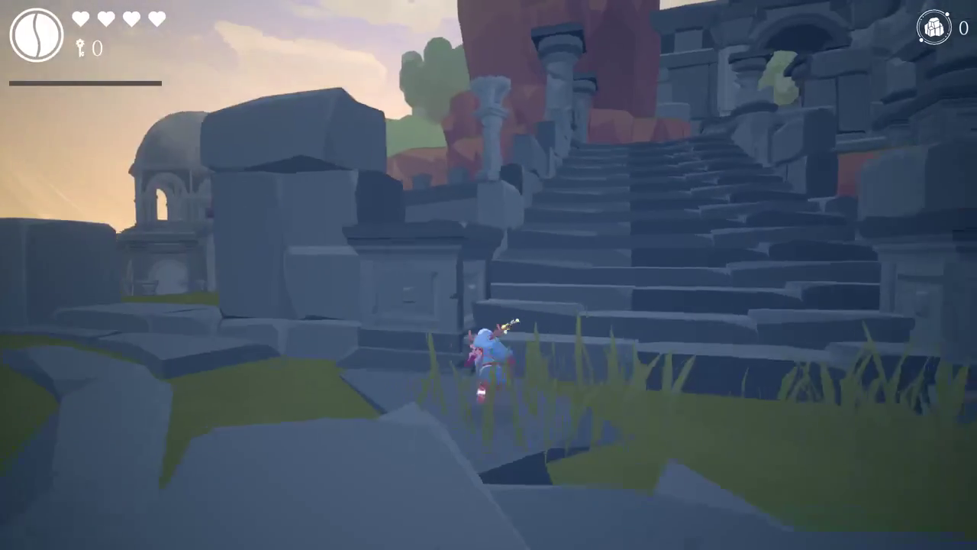
key("w")
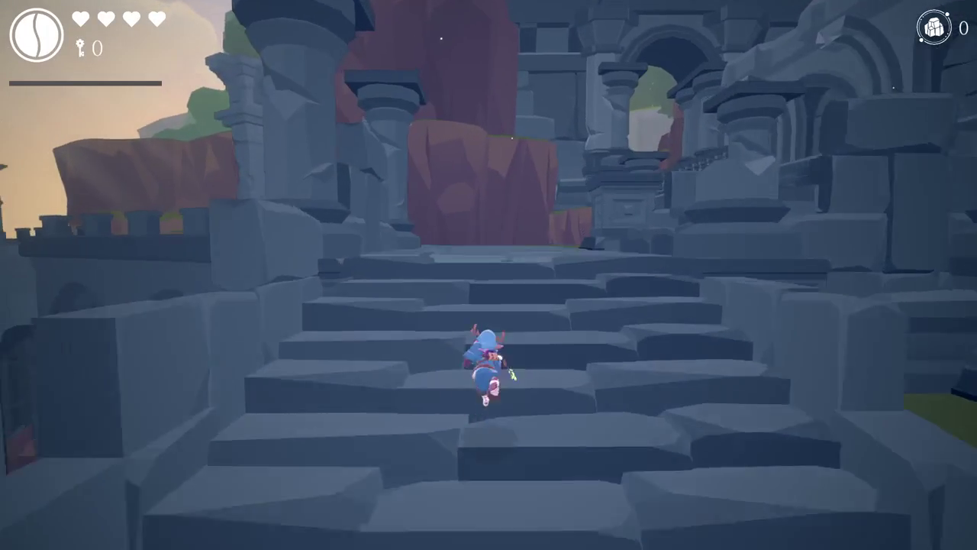
key("Escape")
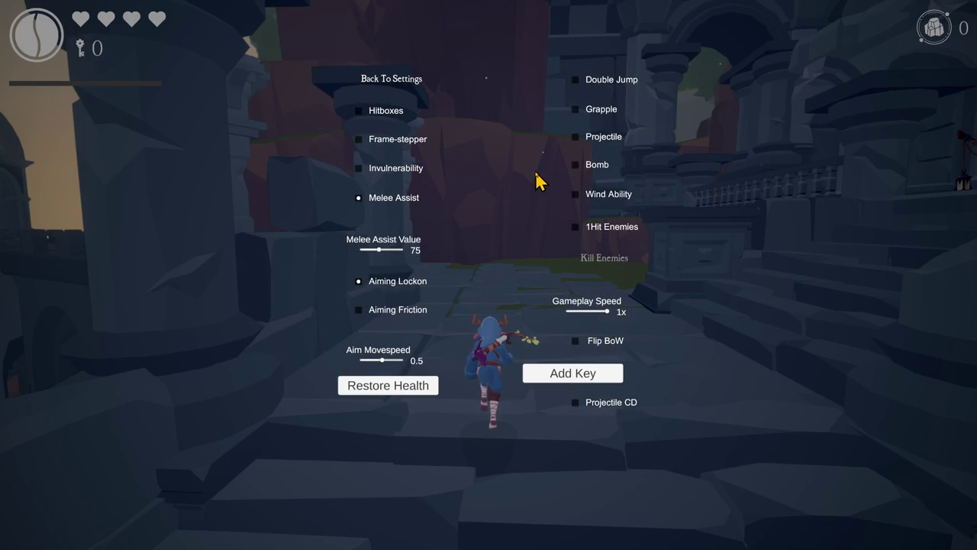
Step: Close the debug menu, climb the tower and jump down the stairs to the glowing portal
key("Escape")
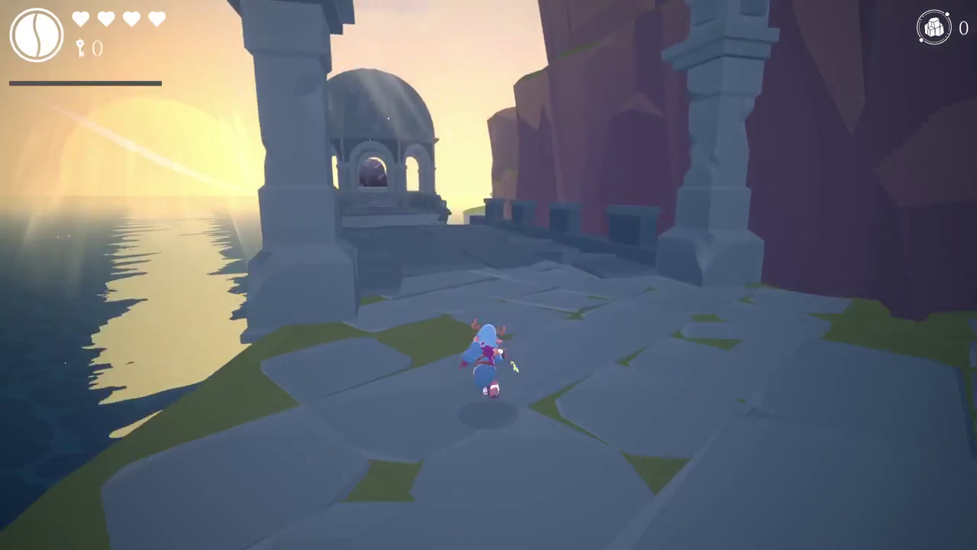
key("w")
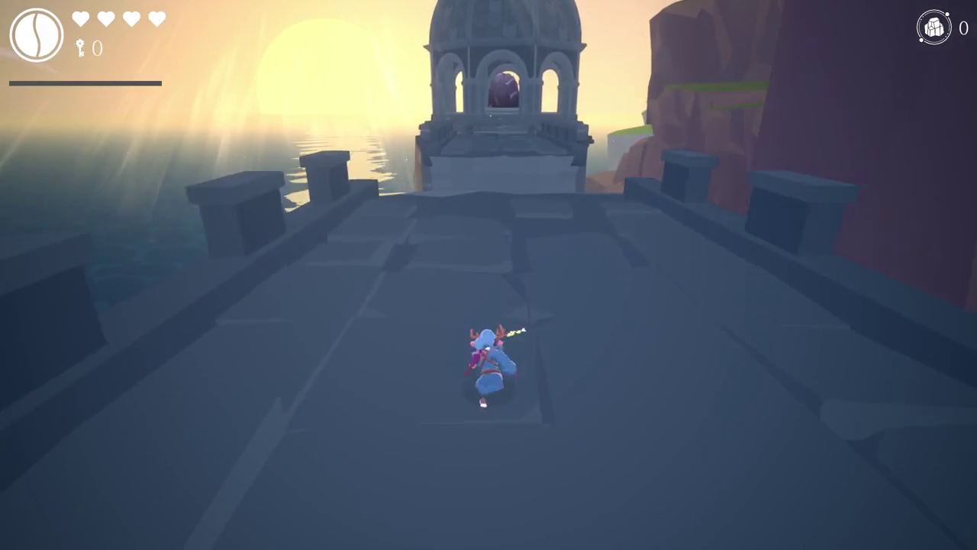
key("w")
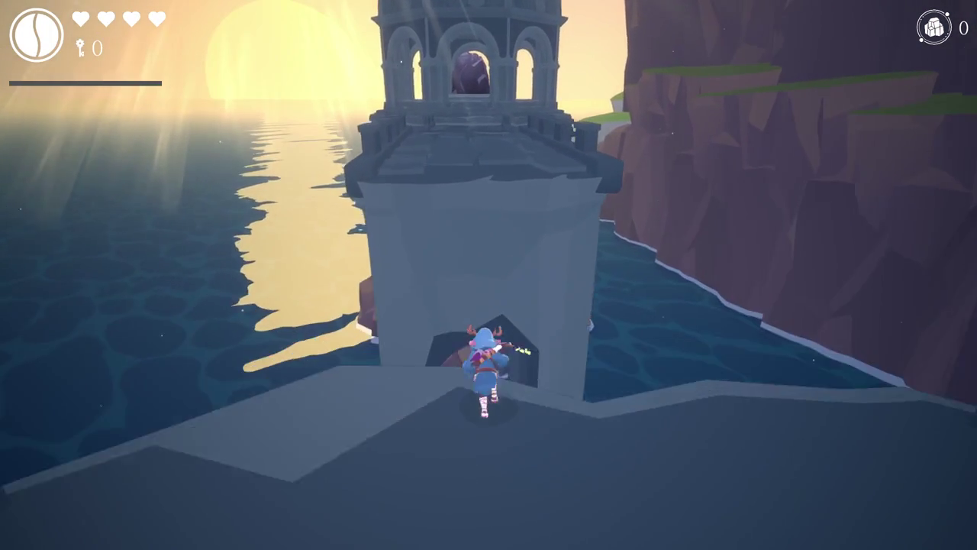
key("w")
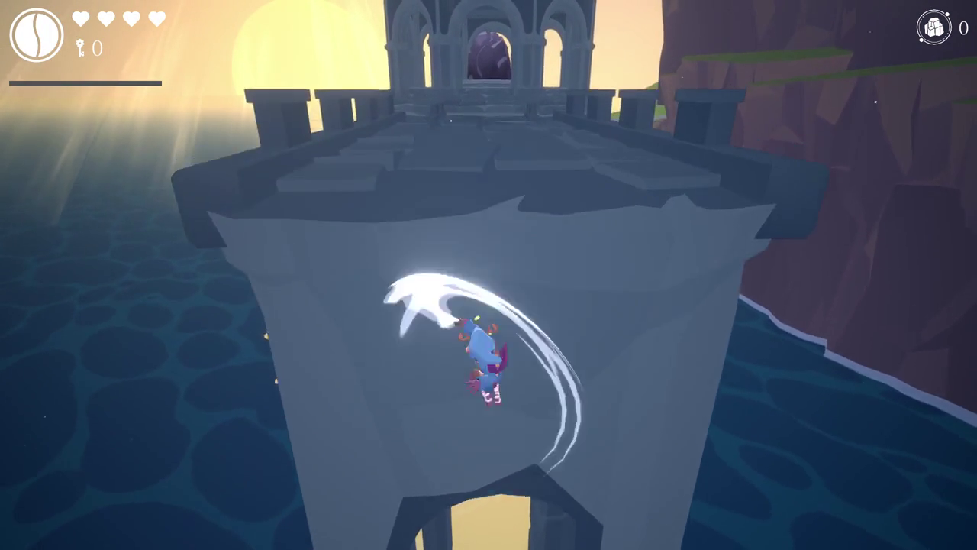
key("w")
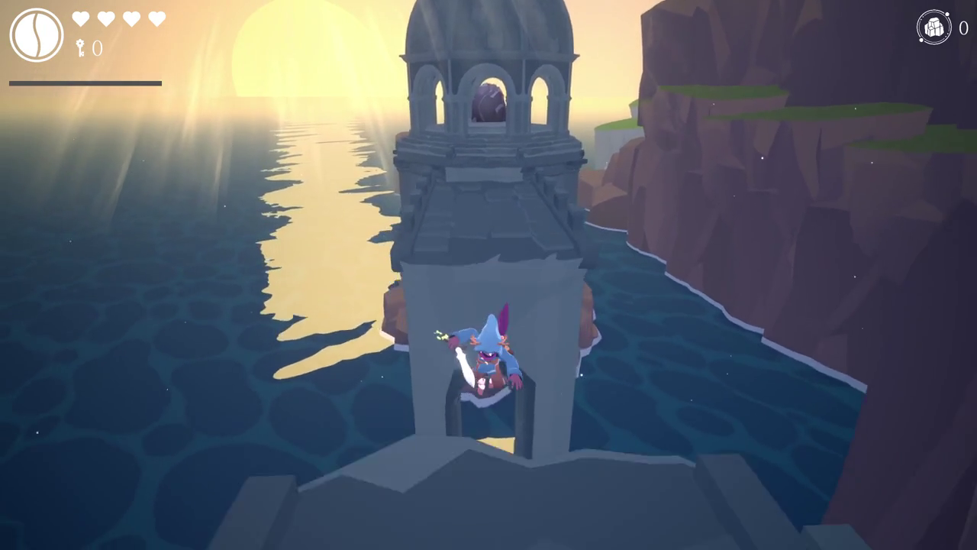
key("w")
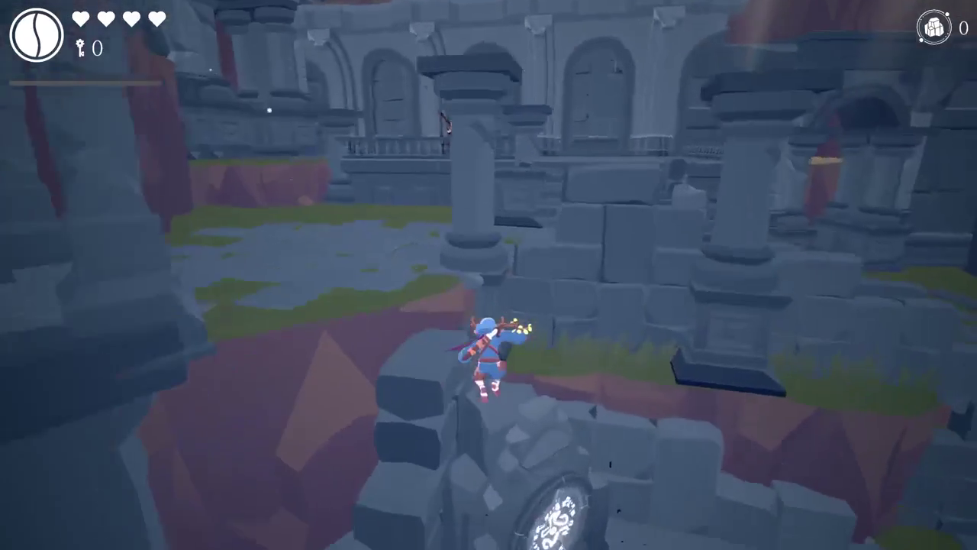
key("w")
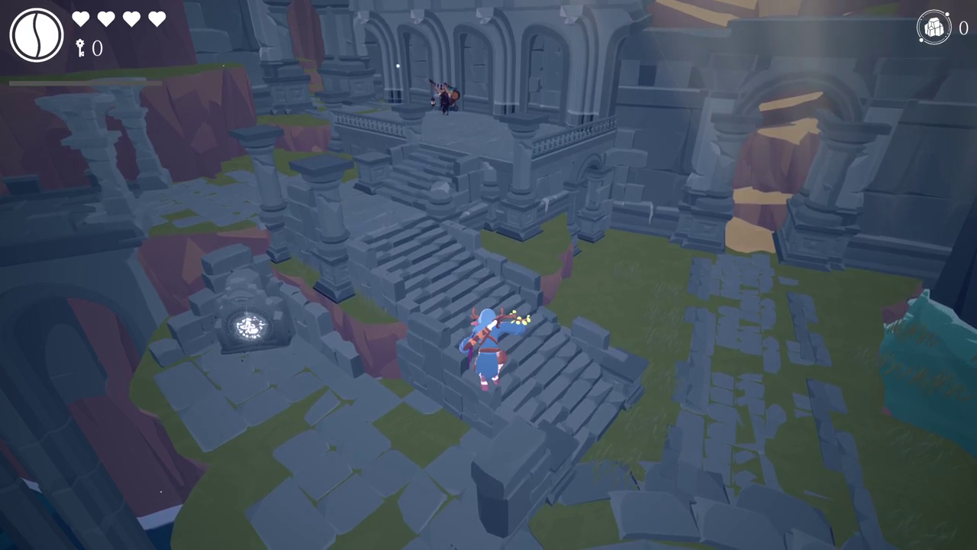
key("space")
key("s")
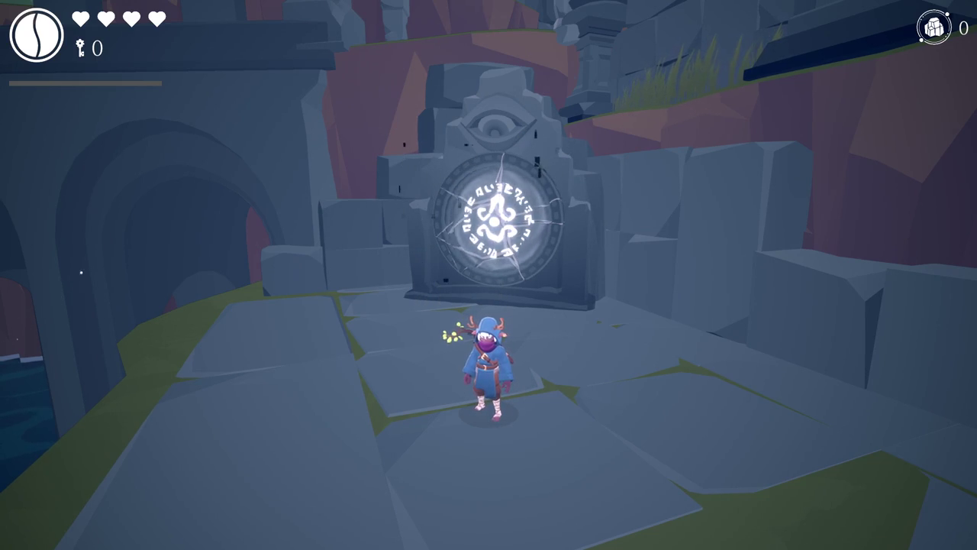
Step: Run past the well into the sandy canyon and back, then leave fullscreen
key("w")
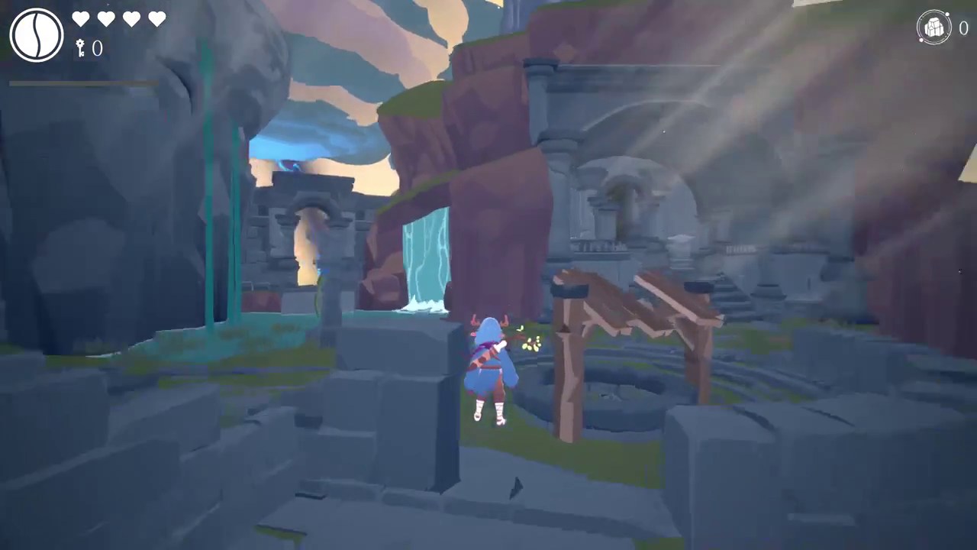
key("w")
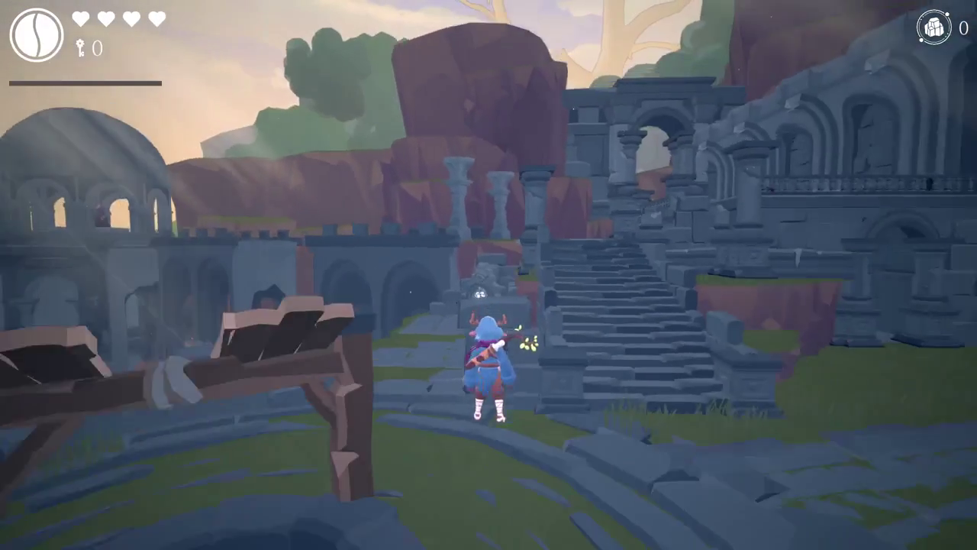
key("w")
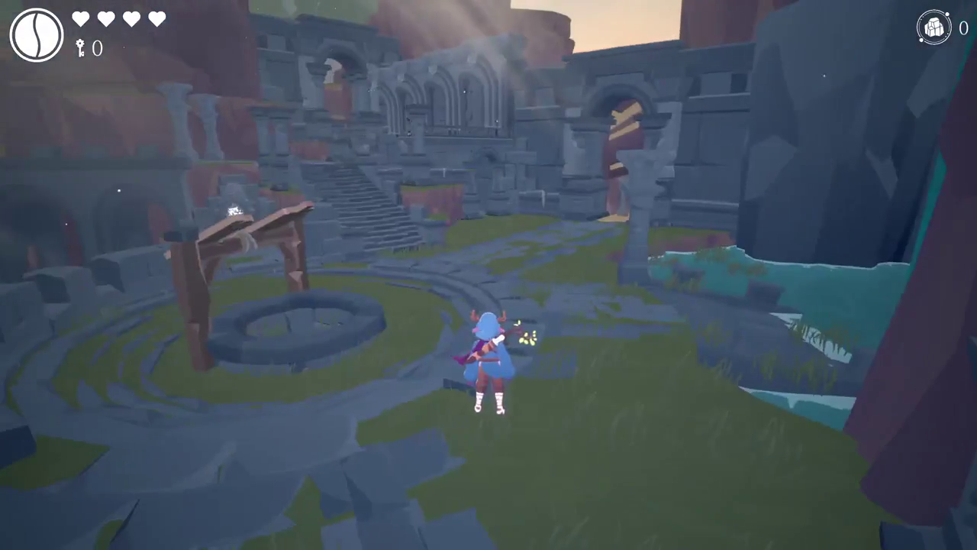
key("w")
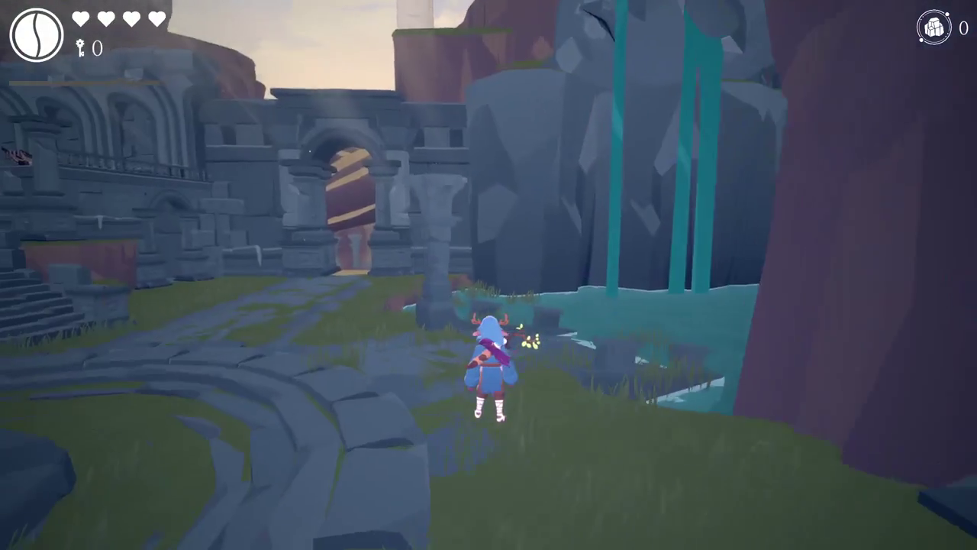
key("w")
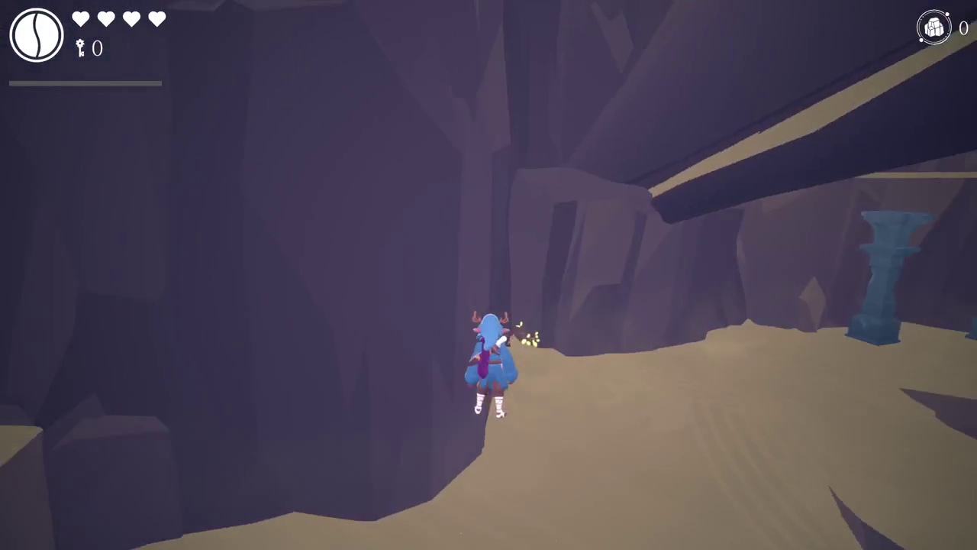
key("w")
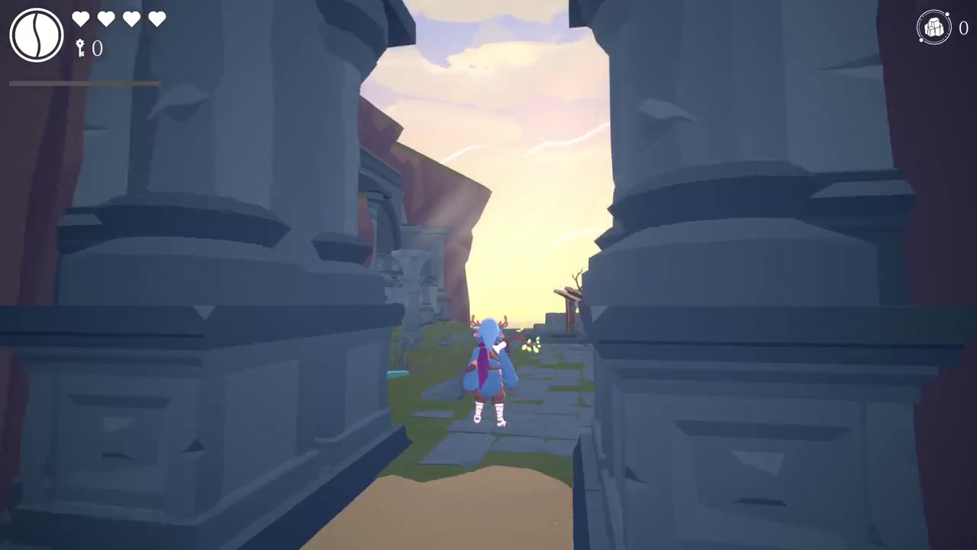
key("w")
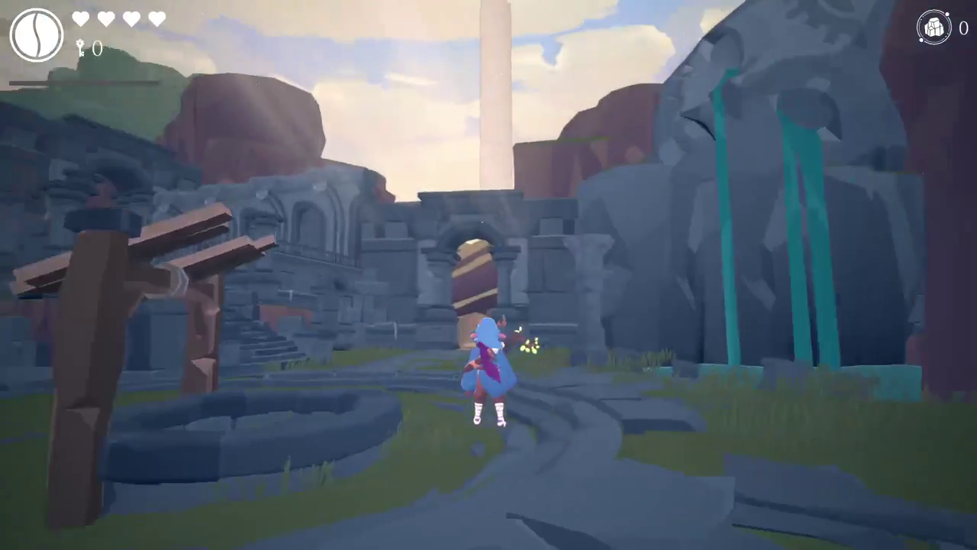
key("F11")
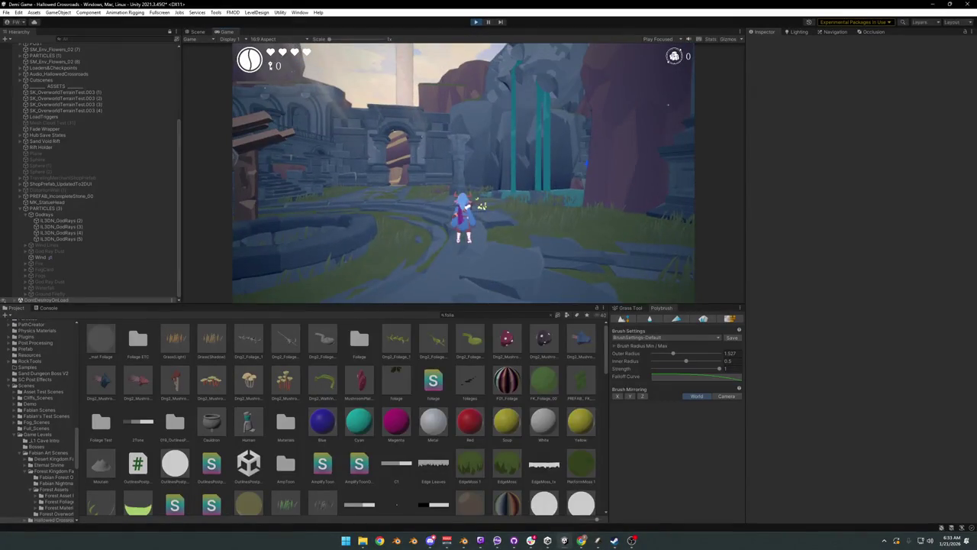
Step: Pause the playtest with Escape to bring up the game's pause menu
key("super")
key("super")
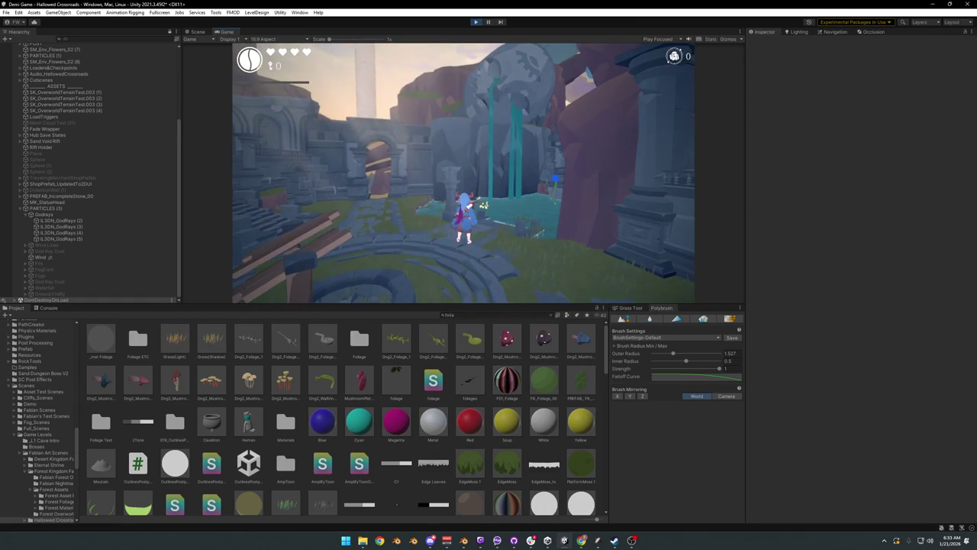
key("Escape")
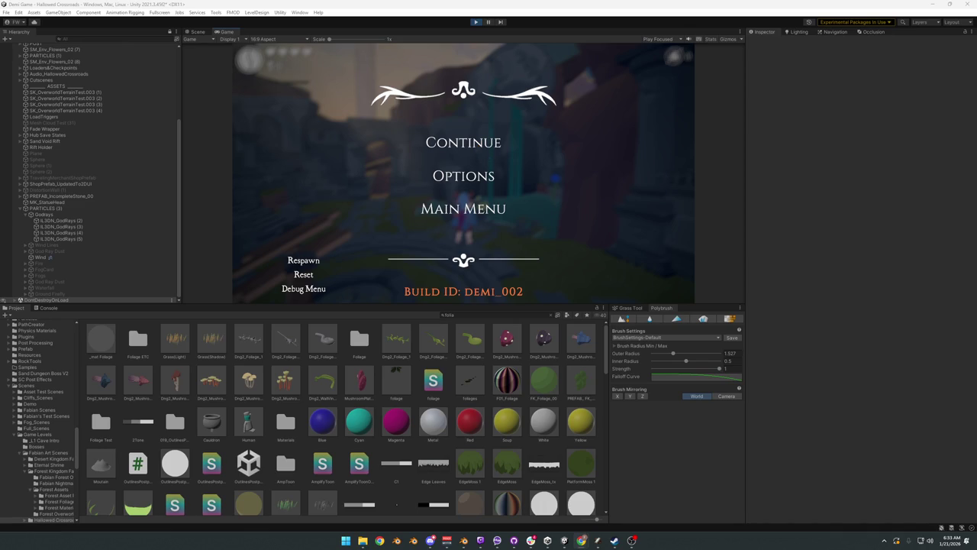
Step: In the Scene view, select hub terrain.001 and raise its material's _CelSpread to 0.319
left_click(197, 32)
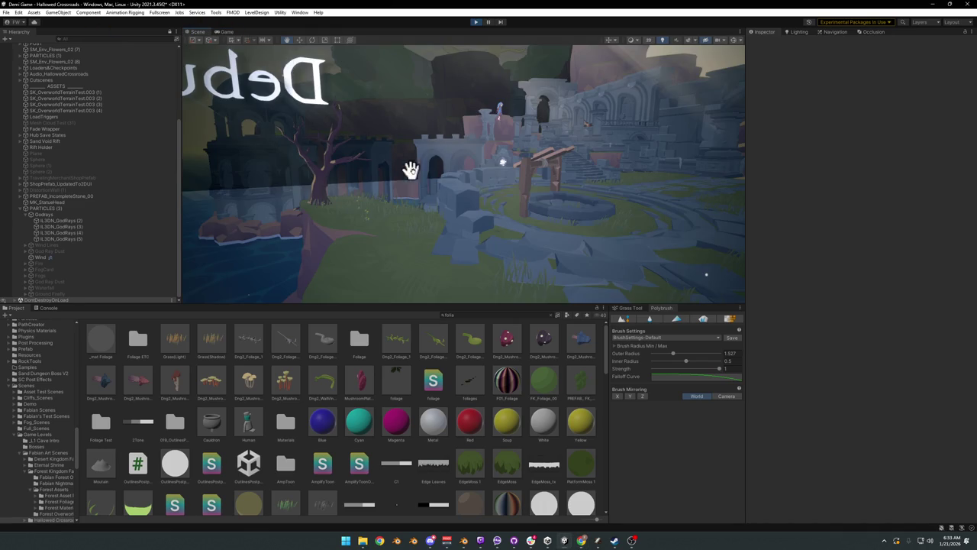
mouse_move(436, 192)
left_mouse_down()
mouse_move(529, 194)
mouse_move(588, 178)
left_mouse_up()
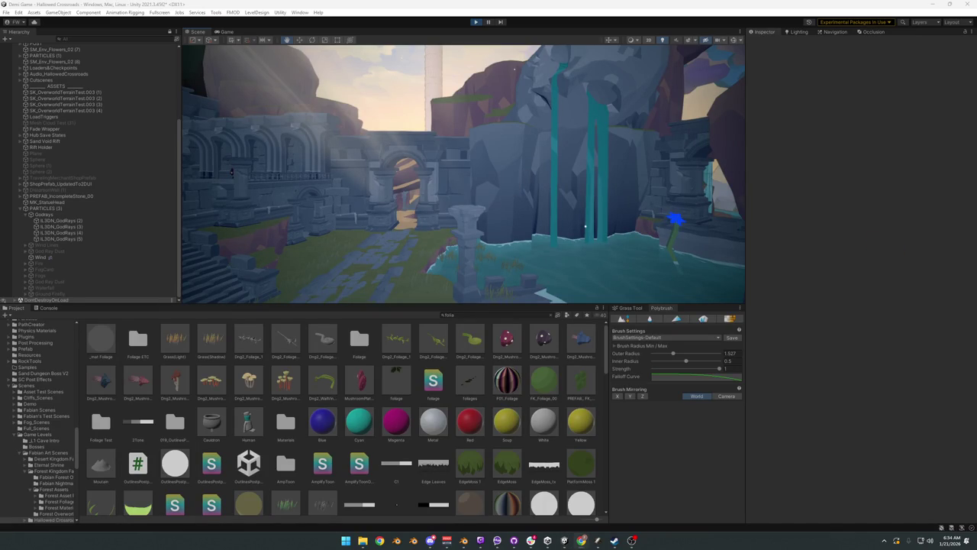
mouse_move(533, 174)
left_mouse_down()
mouse_move(541, 179)
mouse_move(501, 196)
mouse_move(546, 227)
left_mouse_up()
left_click(513, 219)
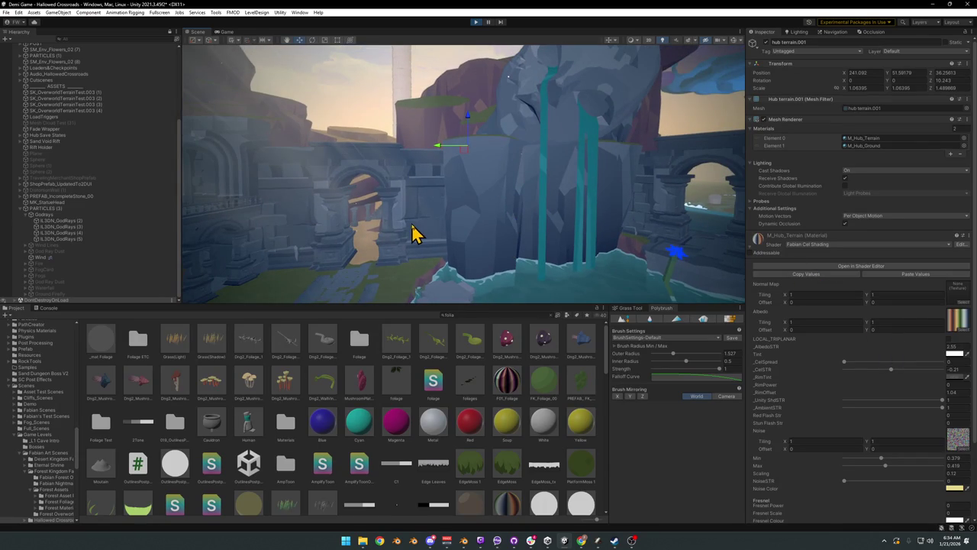
mouse_move(425, 231)
left_mouse_down()
mouse_move(517, 221)
mouse_move(576, 243)
left_mouse_up()
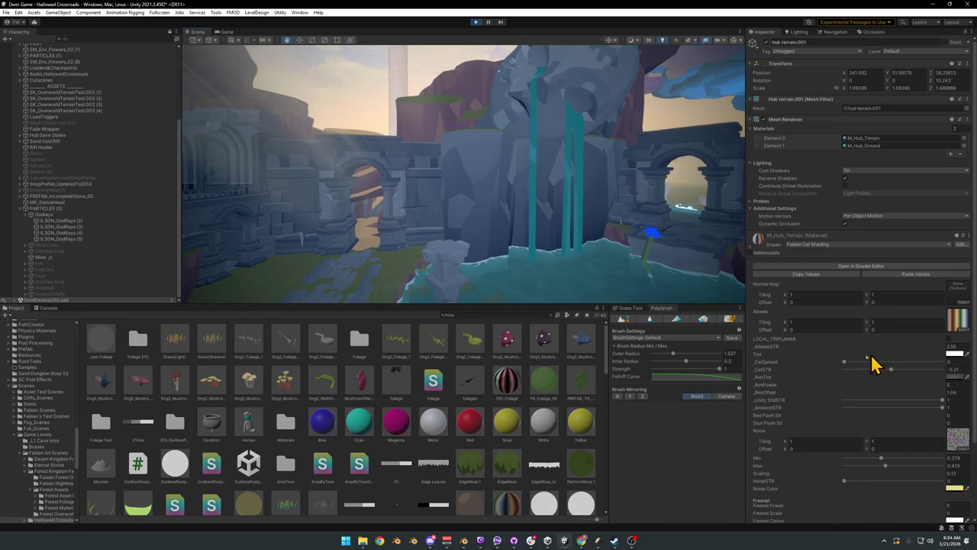
mouse_move(841, 363)
left_mouse_down()
mouse_move(886, 375)
mouse_move(877, 370)
left_mouse_up()
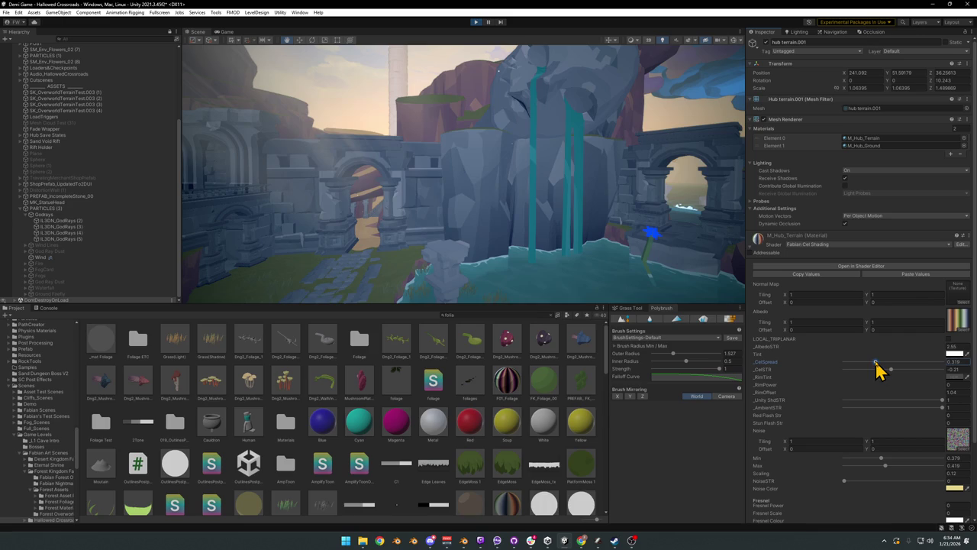
mouse_move(550, 237)
left_mouse_down()
mouse_move(508, 225)
mouse_move(471, 236)
mouse_move(481, 240)
mouse_move(530, 231)
mouse_move(432, 226)
left_mouse_up()
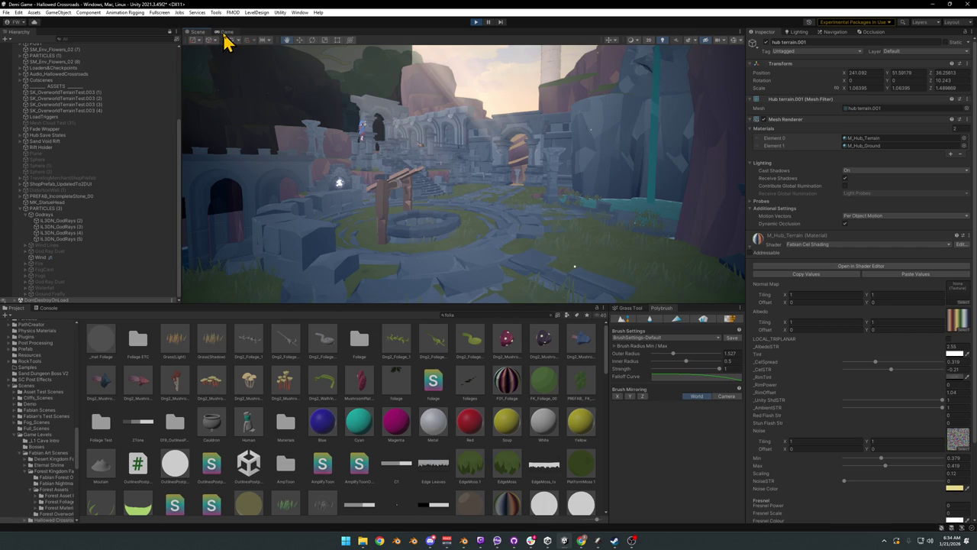
Step: Resume the game fullscreen and run through the temple courtyard, up the stairs and over the balustrade
left_click(227, 32)
left_click(482, 150)
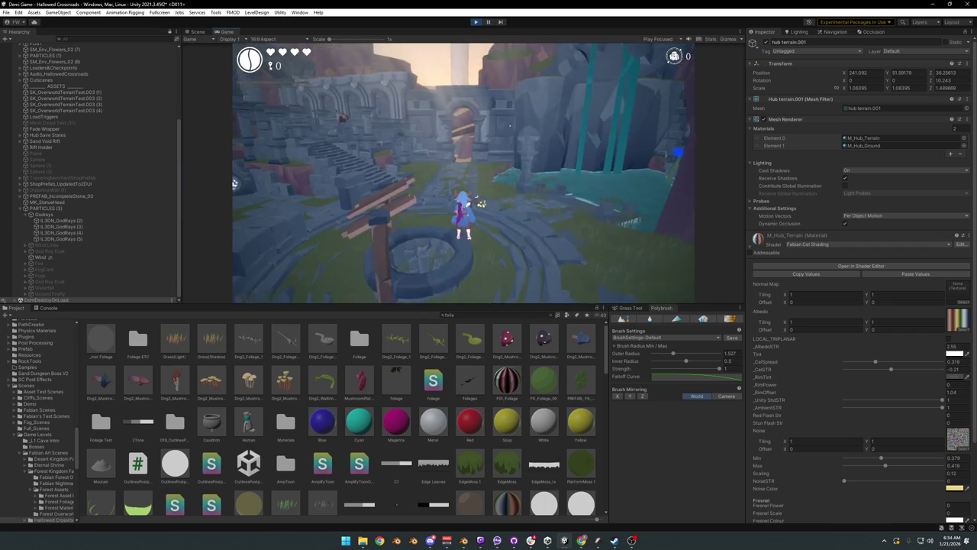
key("w")
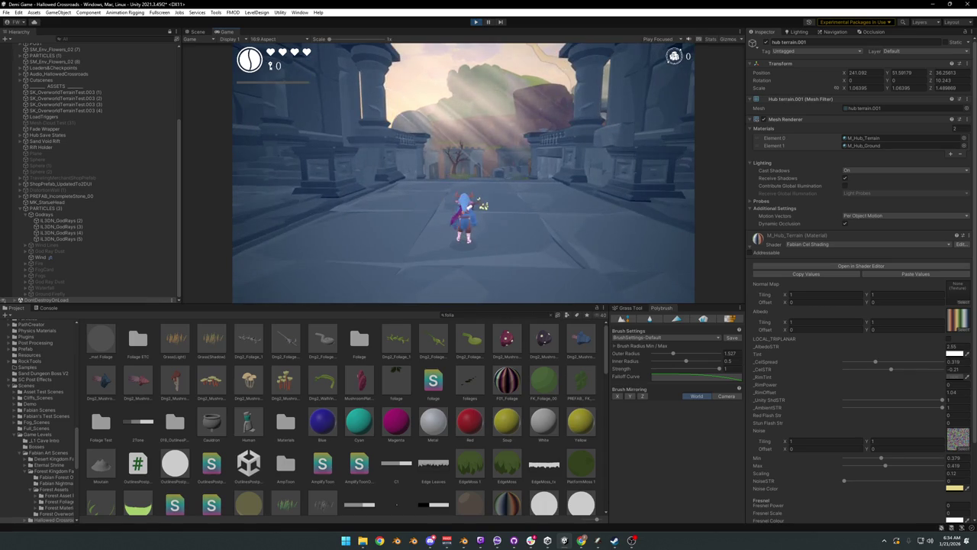
key("F10")
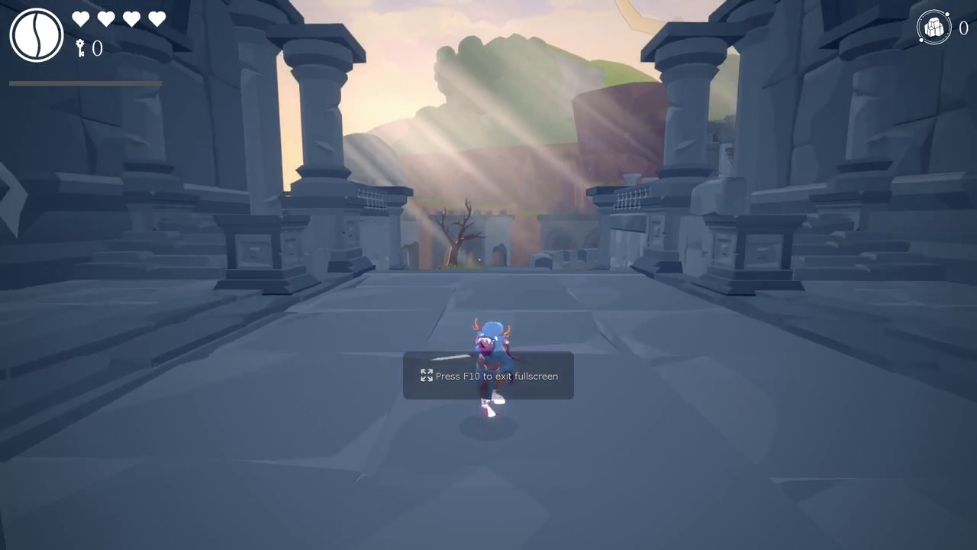
key("w")
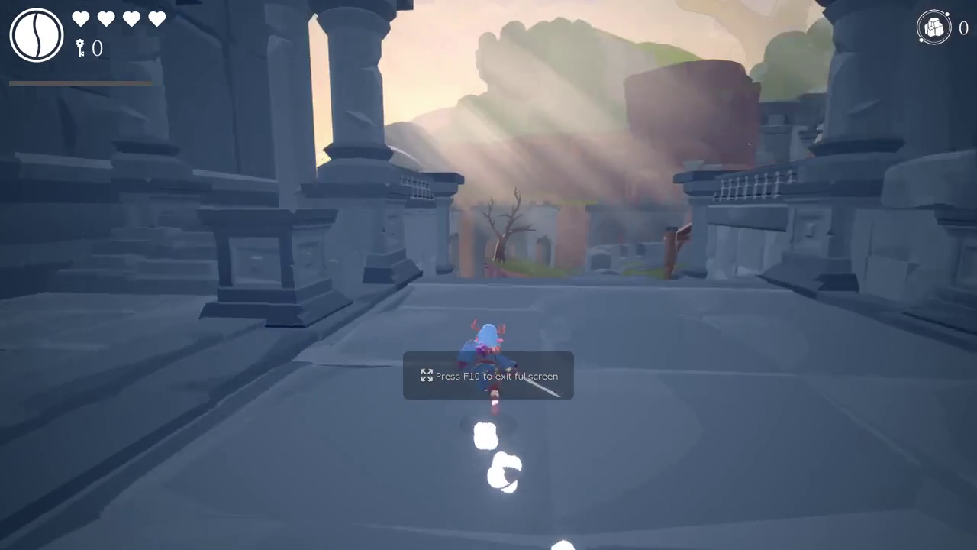
key("d")
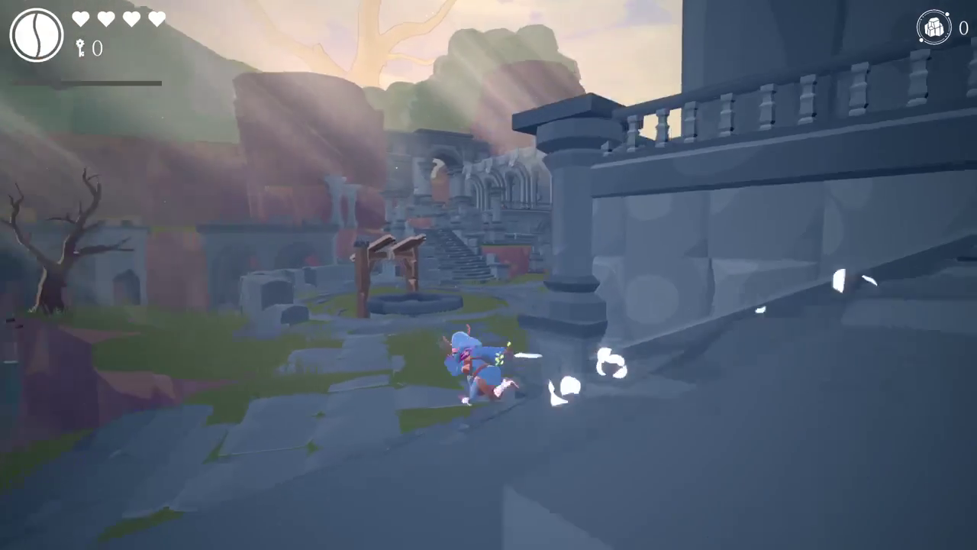
key("a")
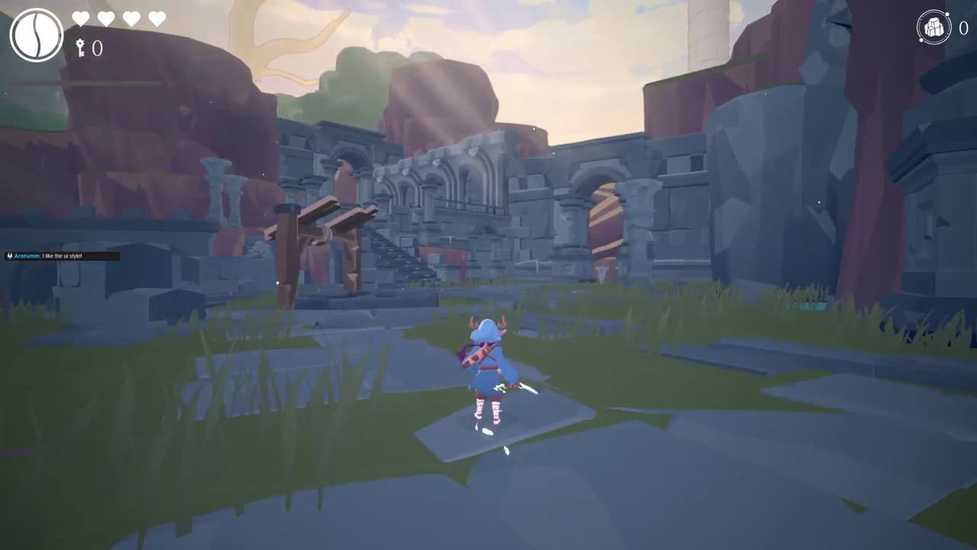
key("d")
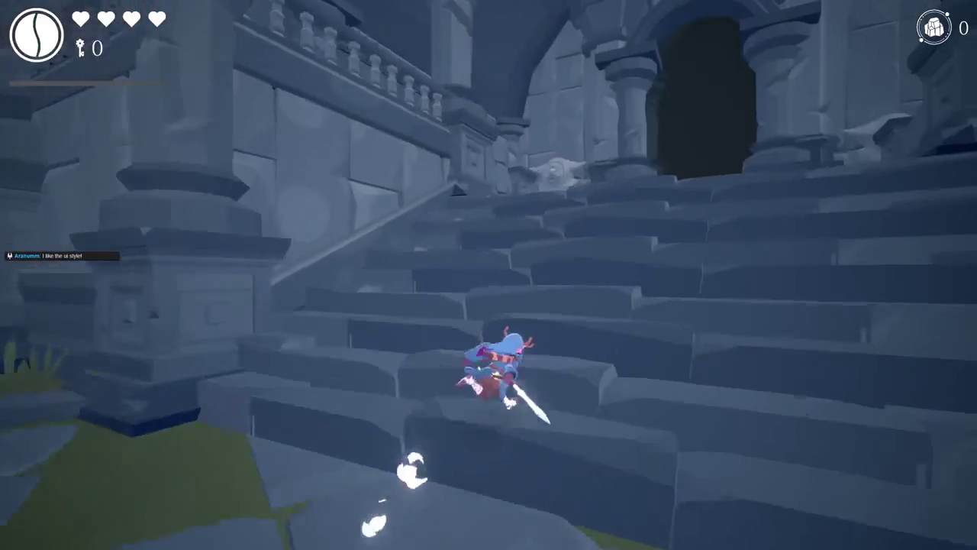
key("a")
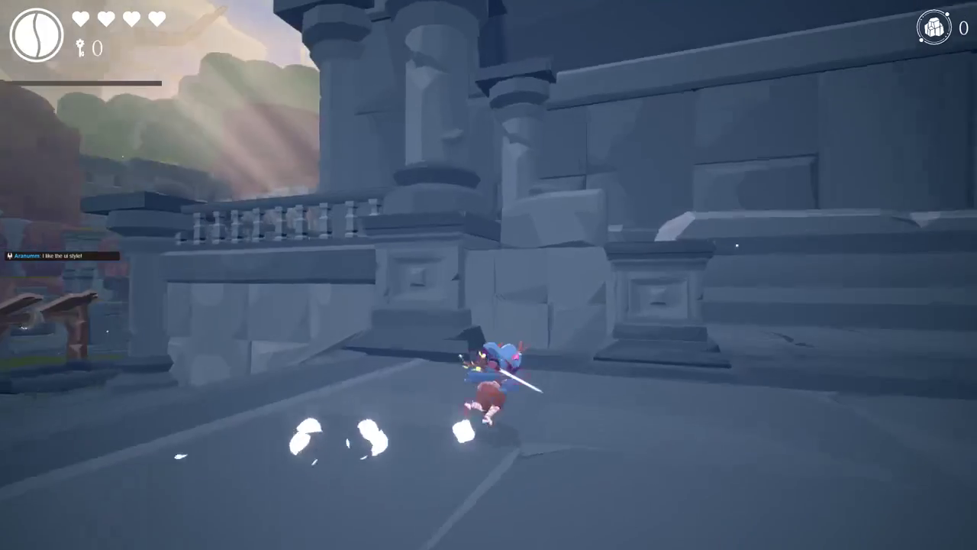
key("w")
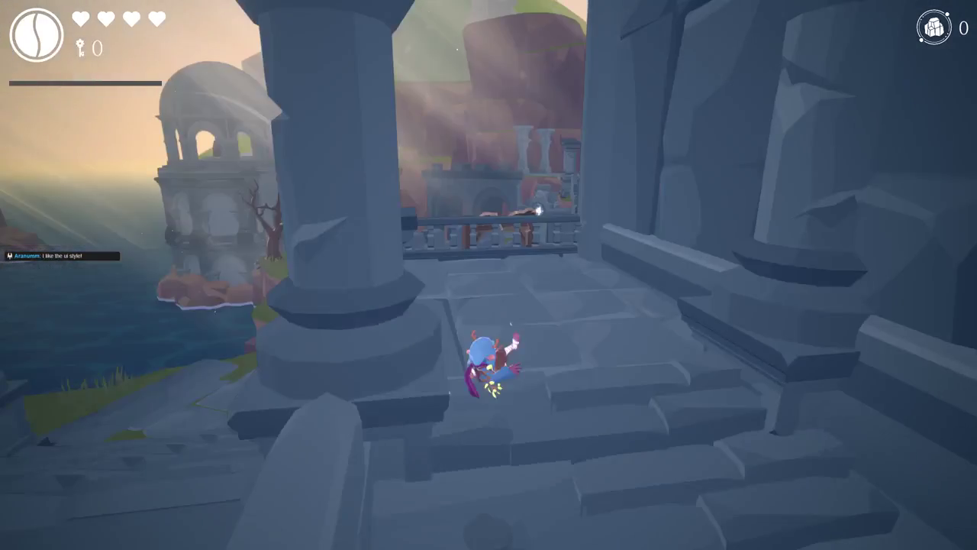
key("w")
key("space")
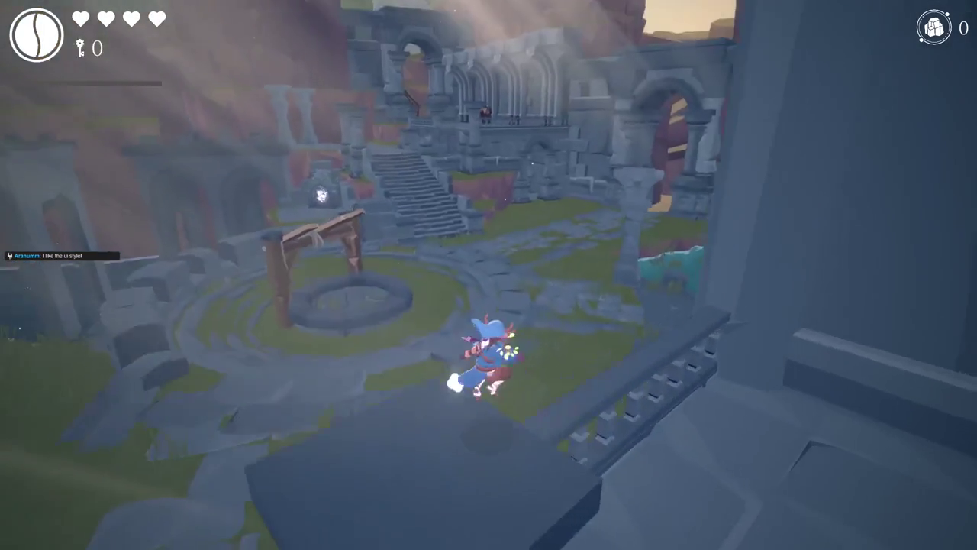
Step: Run to the arched gate and toward the waterfall, briefly pausing, then exit fullscreen
key("w")
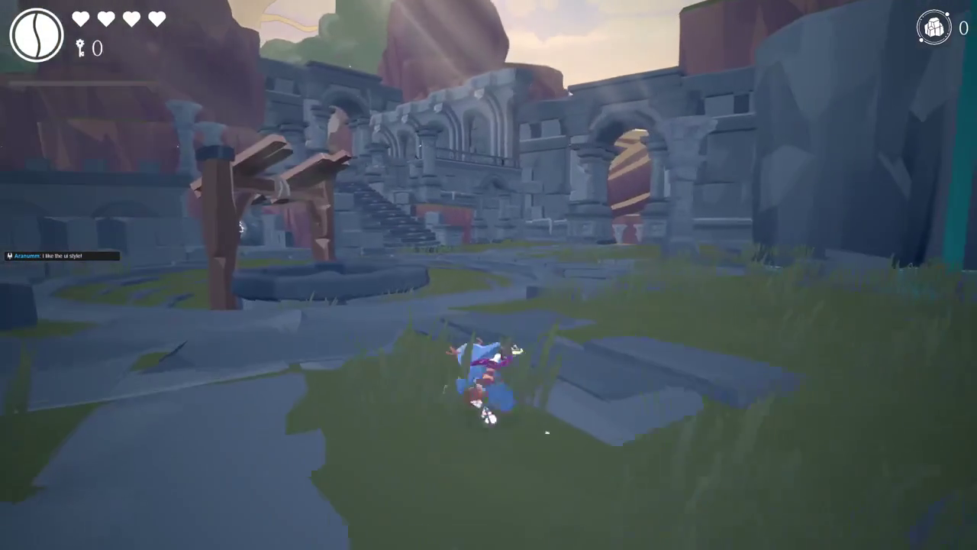
key("a")
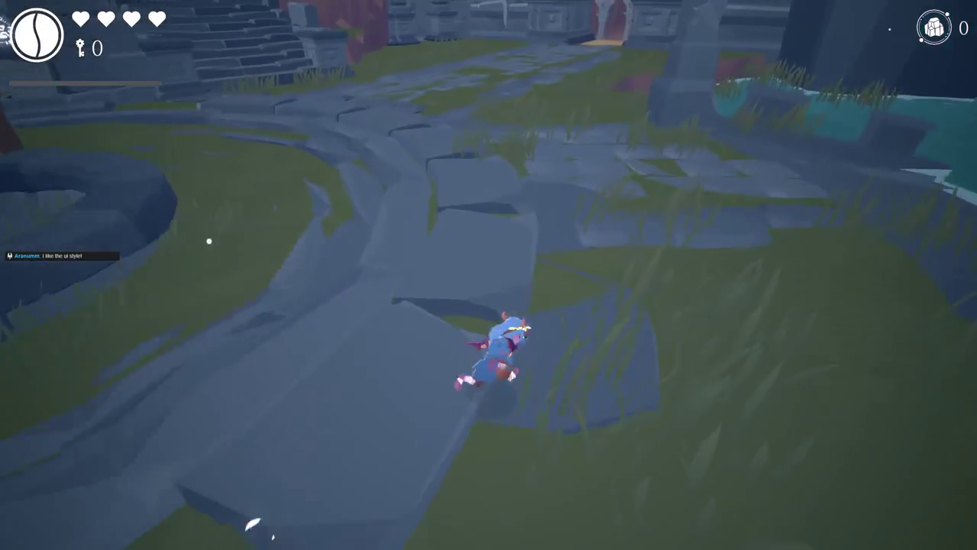
key("w")
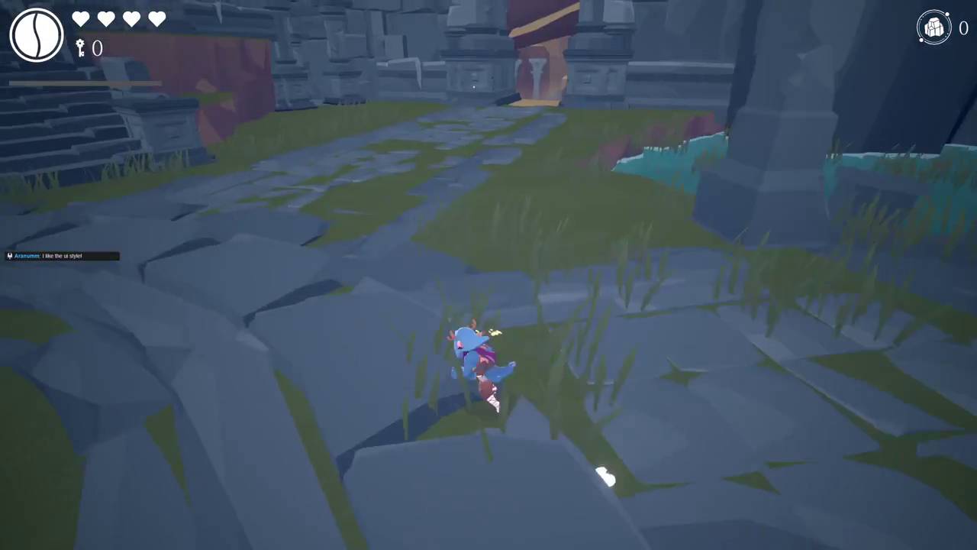
key("w")
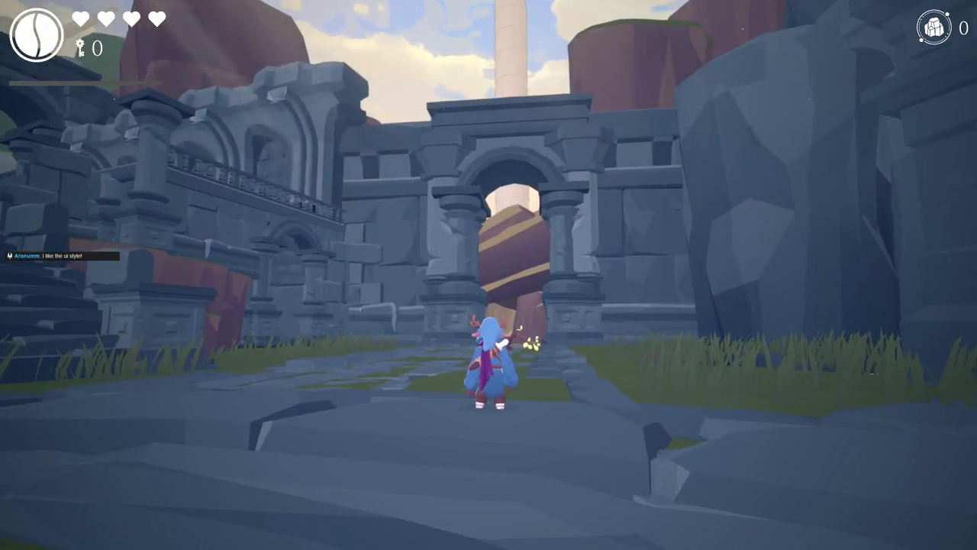
key("Escape")
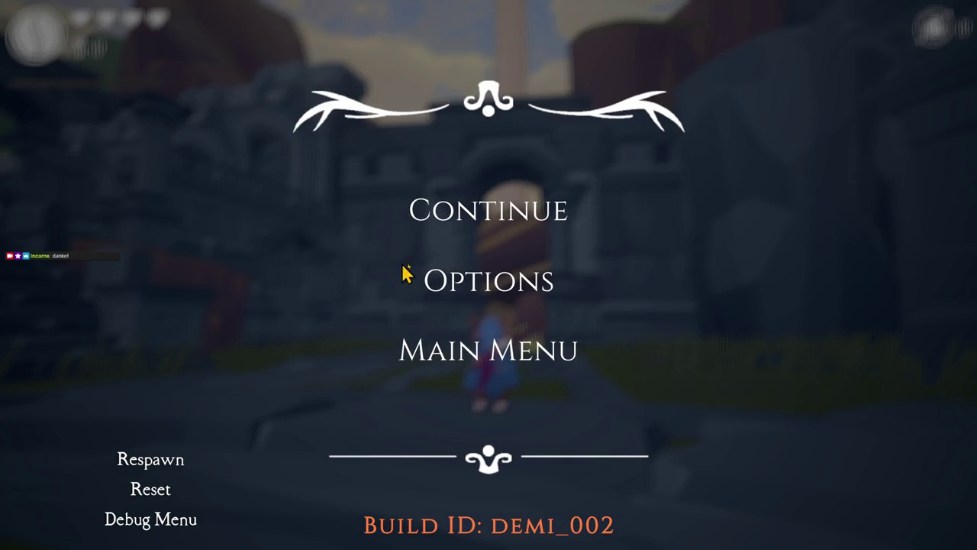
key("Escape")
key("w")
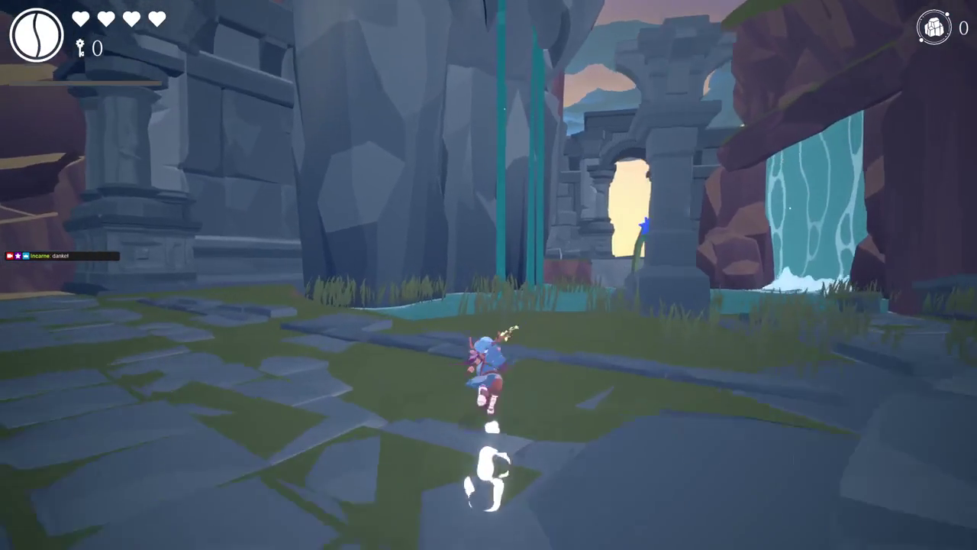
key("w")
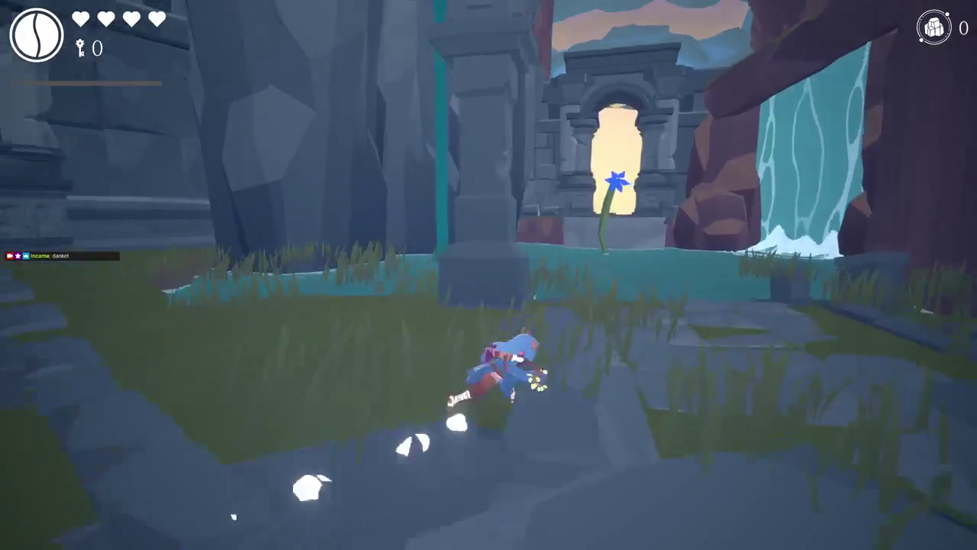
key("w")
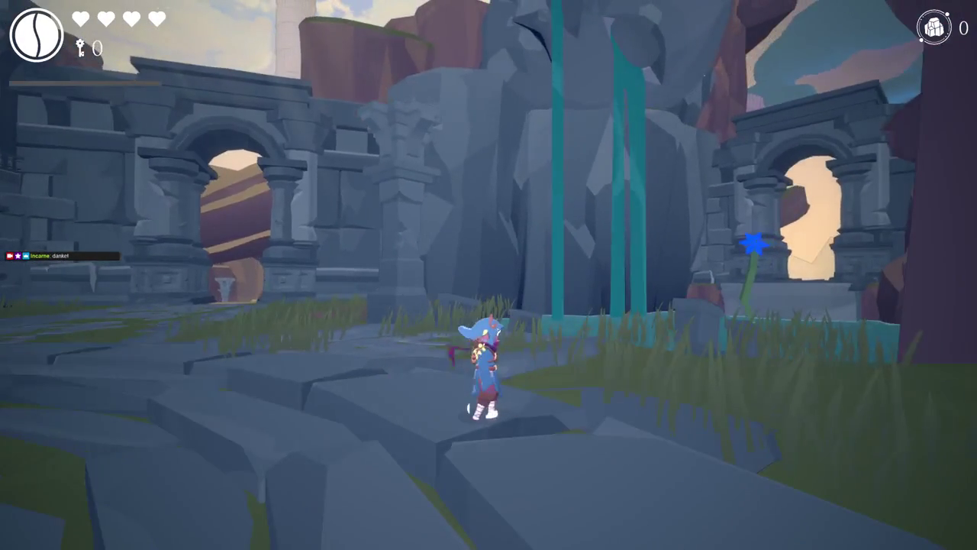
key("w")
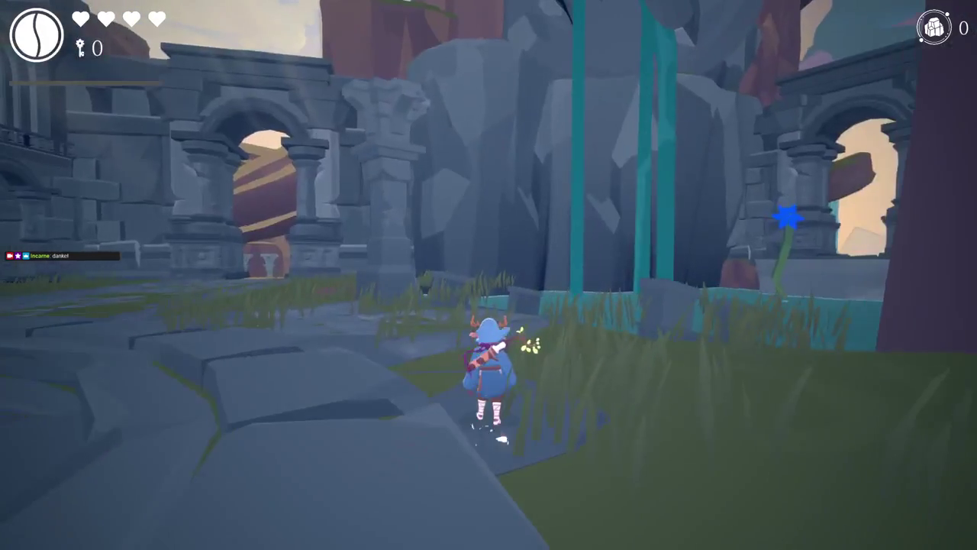
key("s")
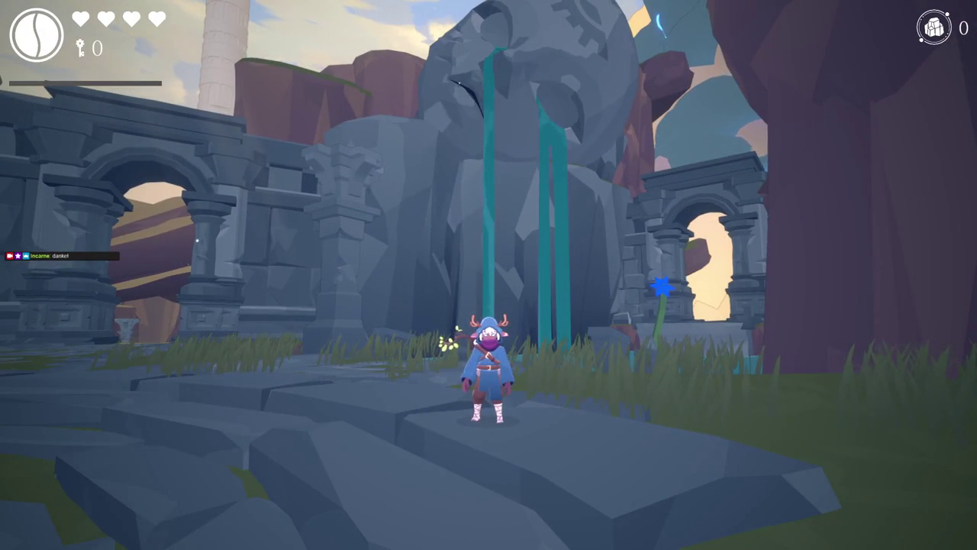
key("shift+space")
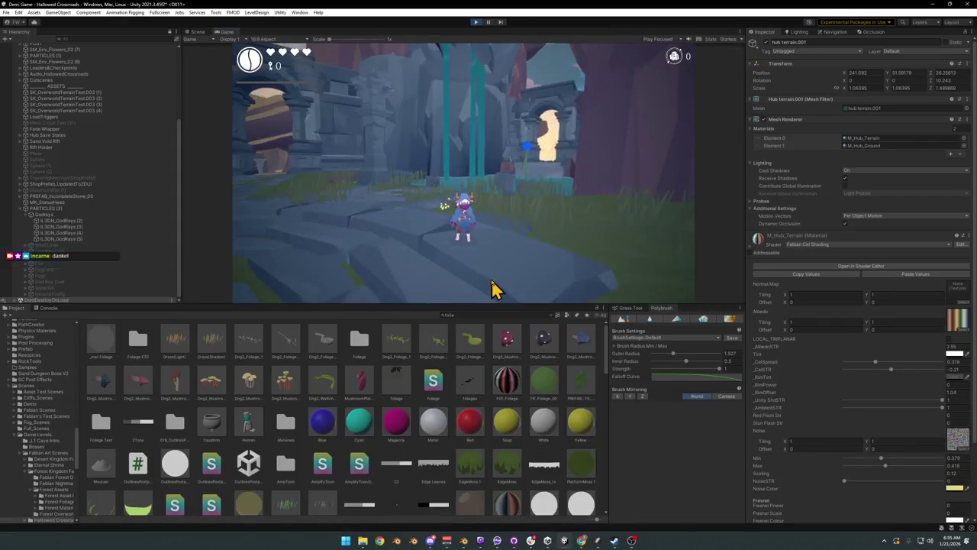
Step: Select the hub terrain rock by the pillars and shift its Z position slightly
key("super")
left_click(198, 32)
mouse_move(428, 190)
left_mouse_down()
mouse_move(526, 191)
mouse_move(545, 203)
mouse_move(535, 192)
left_mouse_up()
key("w")
key("w")
left_click(537, 197)
left_click_drag(538, 105, 534, 219)
Step: Shrink the rock's Z scale to about 1.03, then deselect it and orbit the view
key("r")
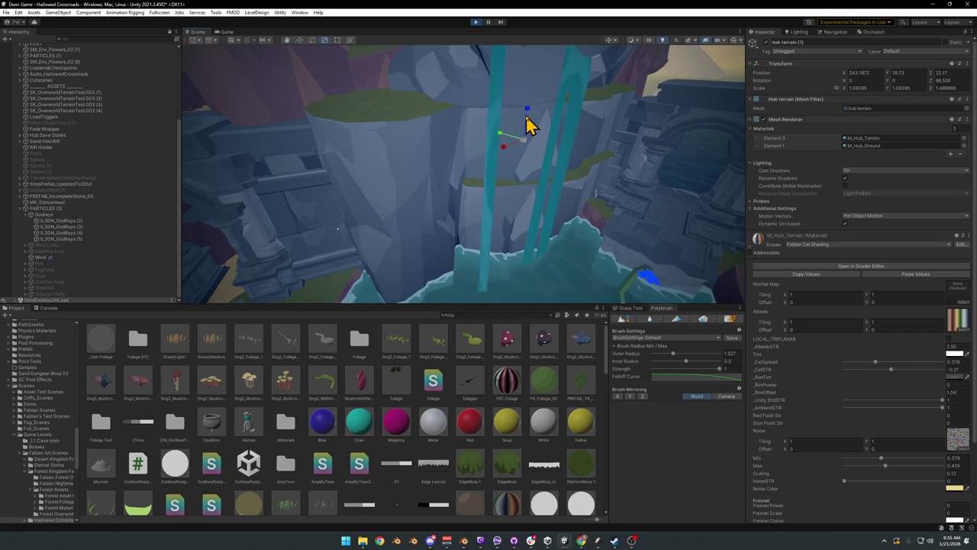
mouse_move(525, 129)
left_mouse_down()
mouse_move(510, 147)
mouse_move(526, 152)
mouse_move(512, 161)
mouse_move(541, 153)
left_mouse_up()
key("e")
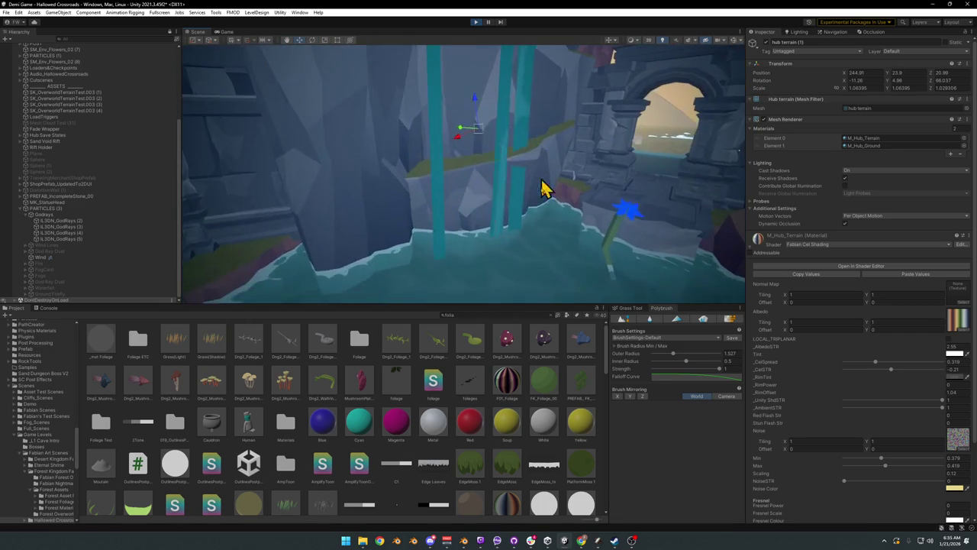
left_click(524, 343)
left_click_drag(504, 183, 496, 183)
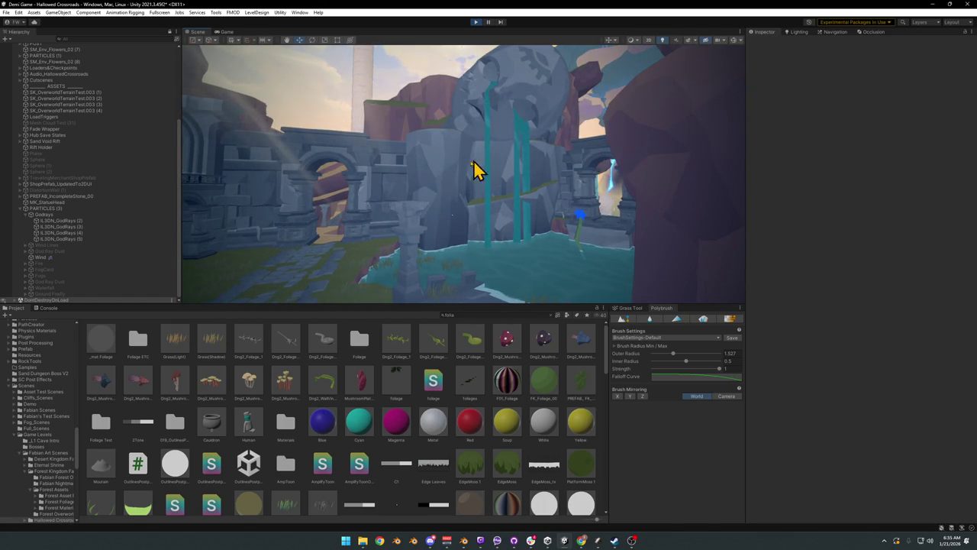
Step: Select hub terrain.001 and move it down to about 245, 52.3, 25.8
left_click(435, 184)
mouse_move(436, 183)
left_mouse_down()
mouse_move(446, 187)
mouse_move(432, 212)
left_mouse_up()
left_click(428, 221)
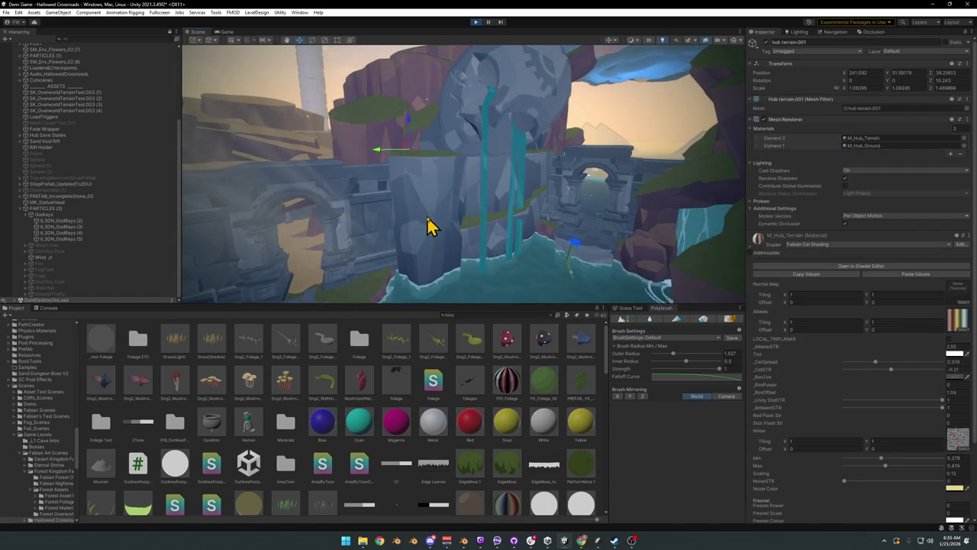
mouse_move(410, 132)
left_mouse_down()
mouse_move(406, 176)
mouse_move(419, 212)
mouse_move(454, 212)
mouse_move(448, 236)
left_mouse_up()
key("e")
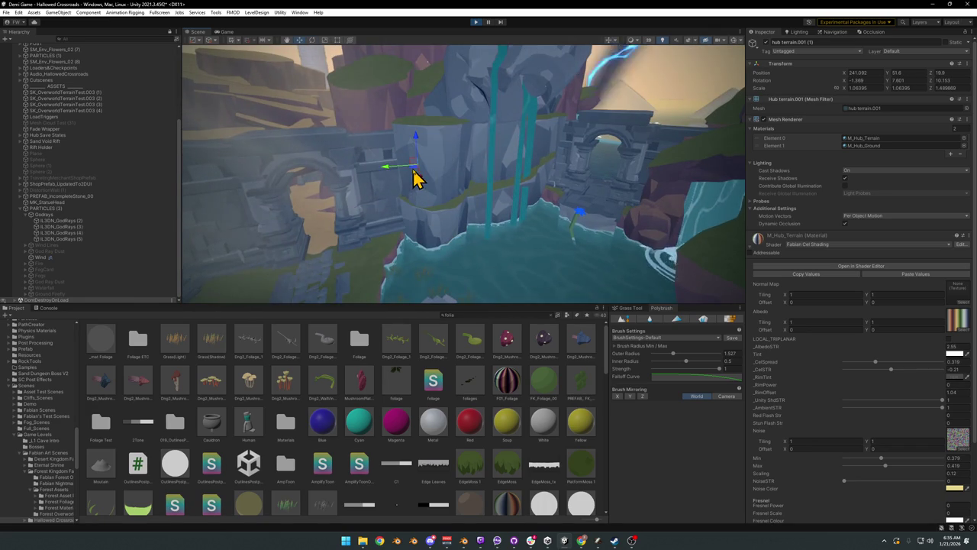
left_click_drag(424, 191, 458, 252)
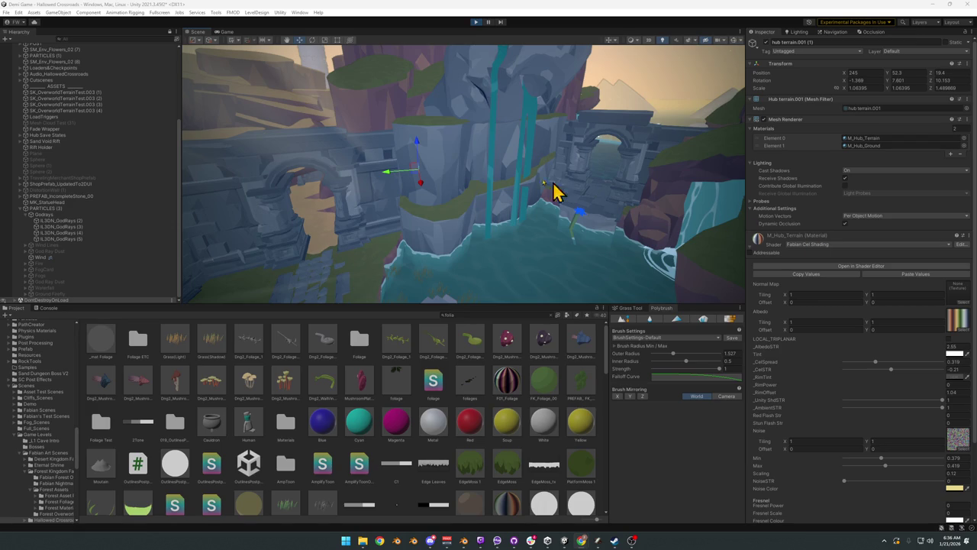
Step: Tilt hub terrain.001 to roughly -15.8 X rotation, undoing one step
mouse_move(584, 220)
left_mouse_down()
mouse_move(574, 190)
mouse_move(471, 170)
left_mouse_up()
key("e")
mouse_move(411, 142)
left_mouse_down()
mouse_move(427, 140)
mouse_move(394, 142)
mouse_move(420, 114)
mouse_move(506, 145)
mouse_move(420, 121)
left_mouse_up()
key("ctrl+z")
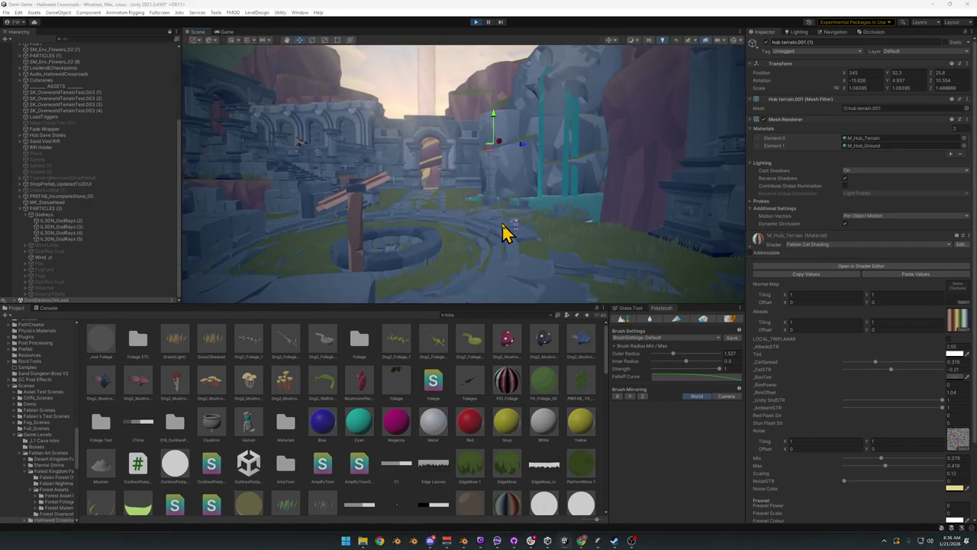
key("w")
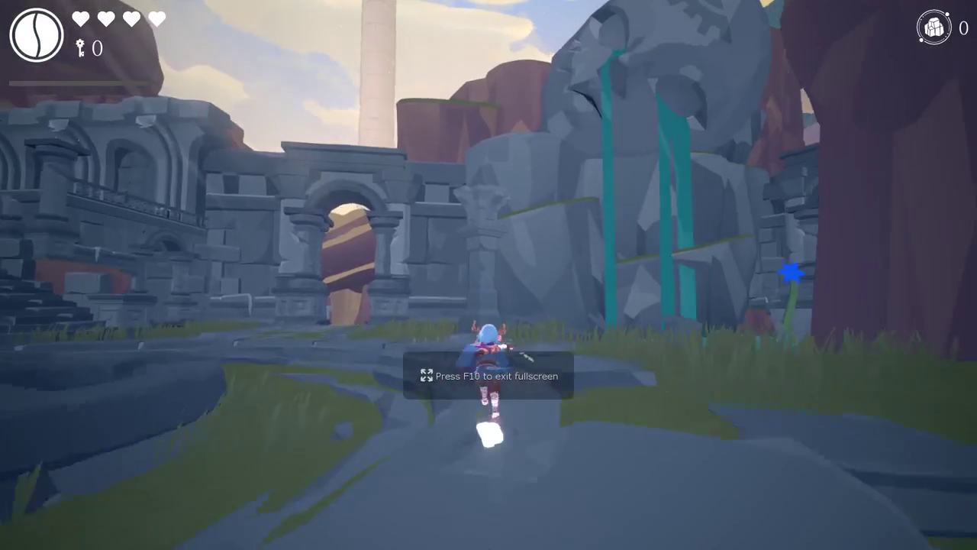
left_click(491, 285)
key("w")
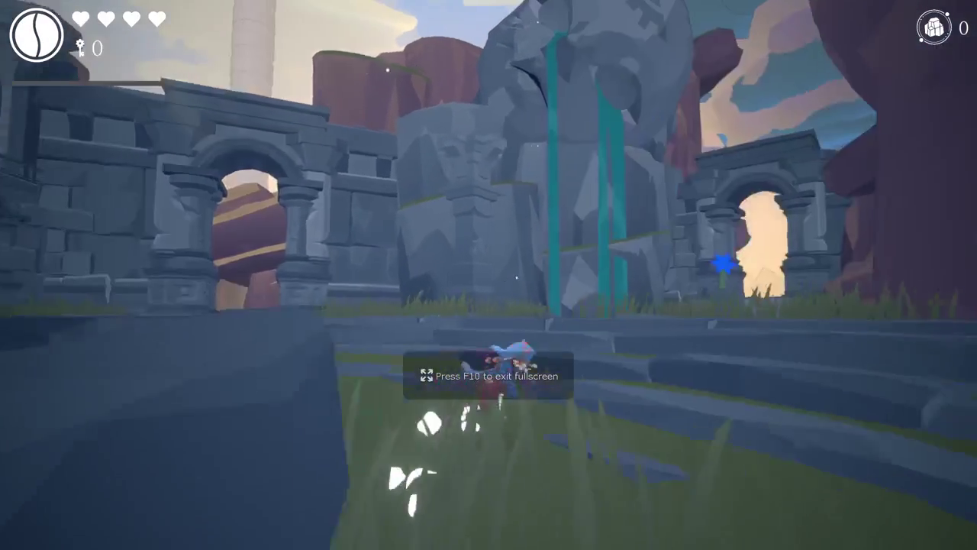
key("w")
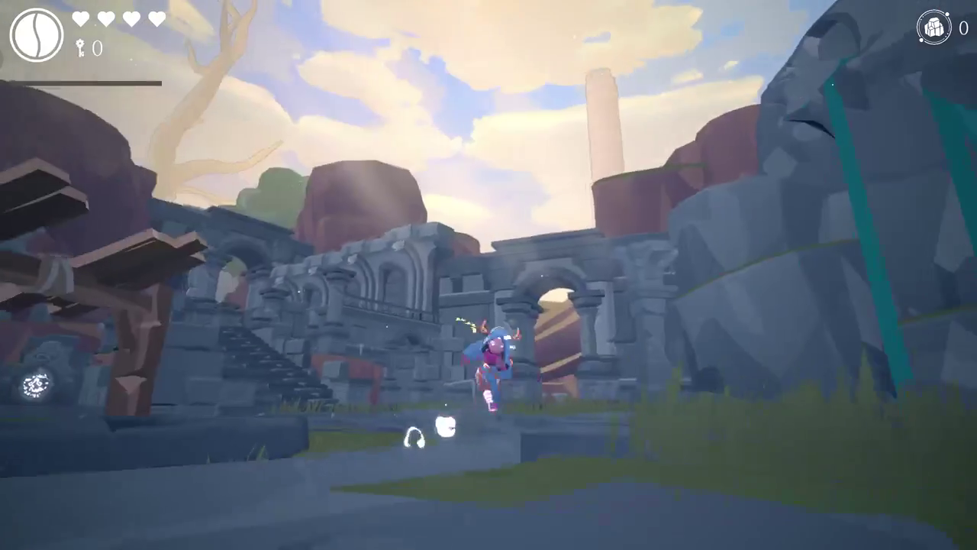
key("w")
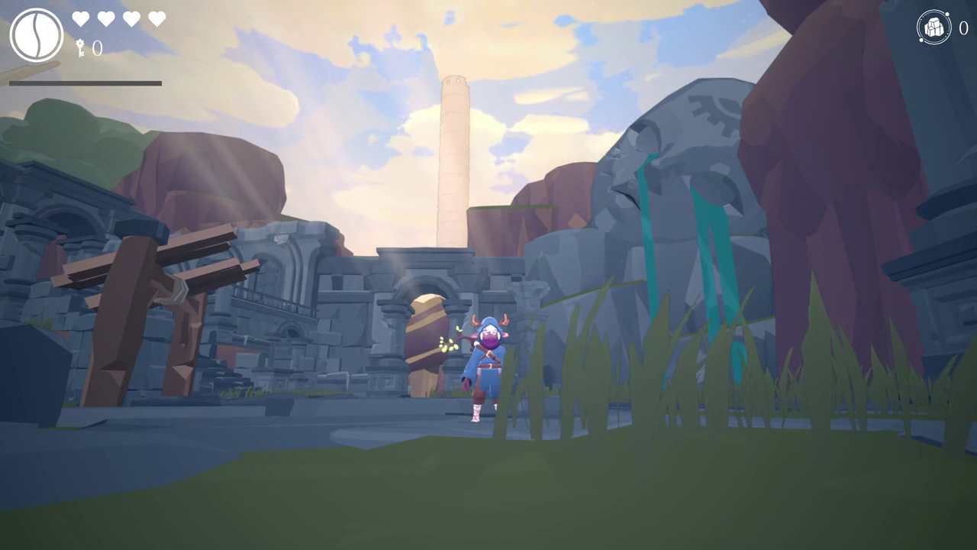
key("Escape")
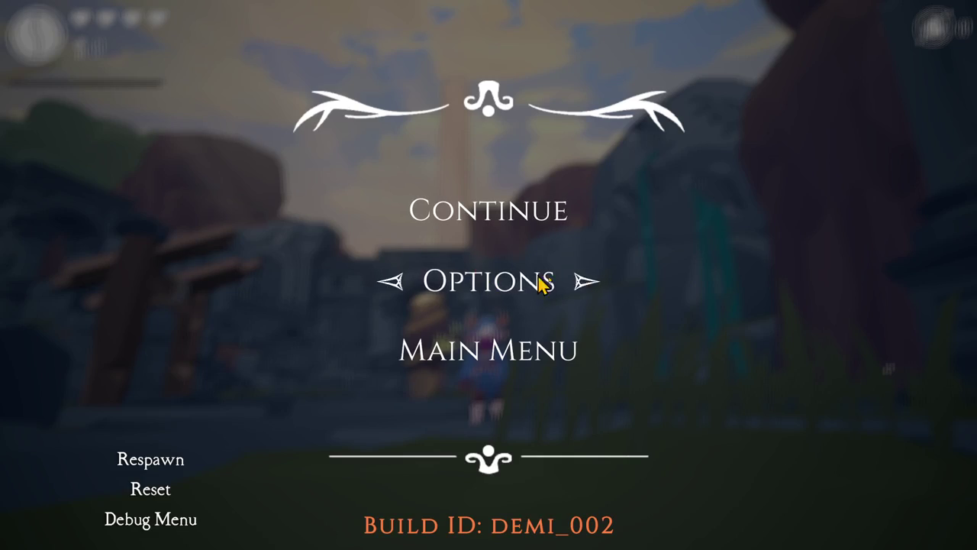
key("Escape")
left_click(624, 321)
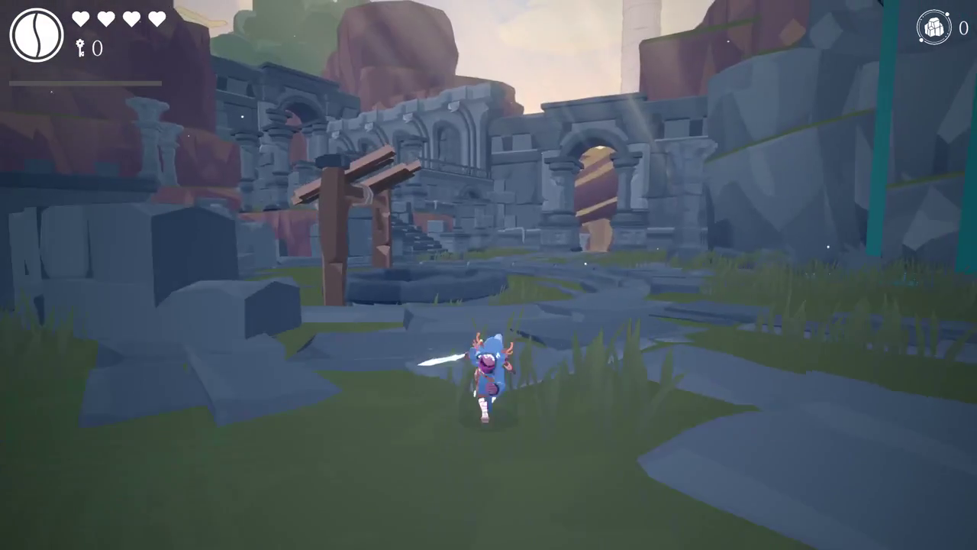
key("w")
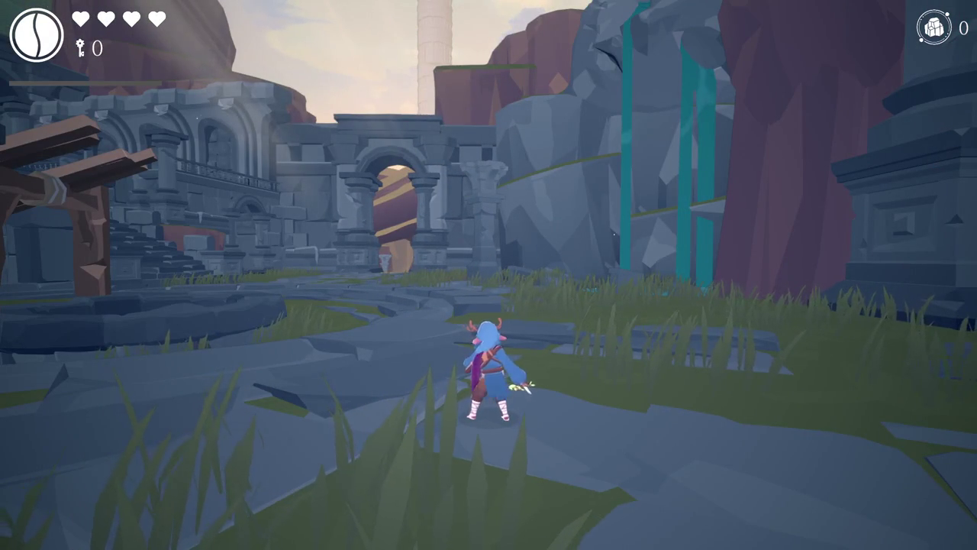
key("Escape")
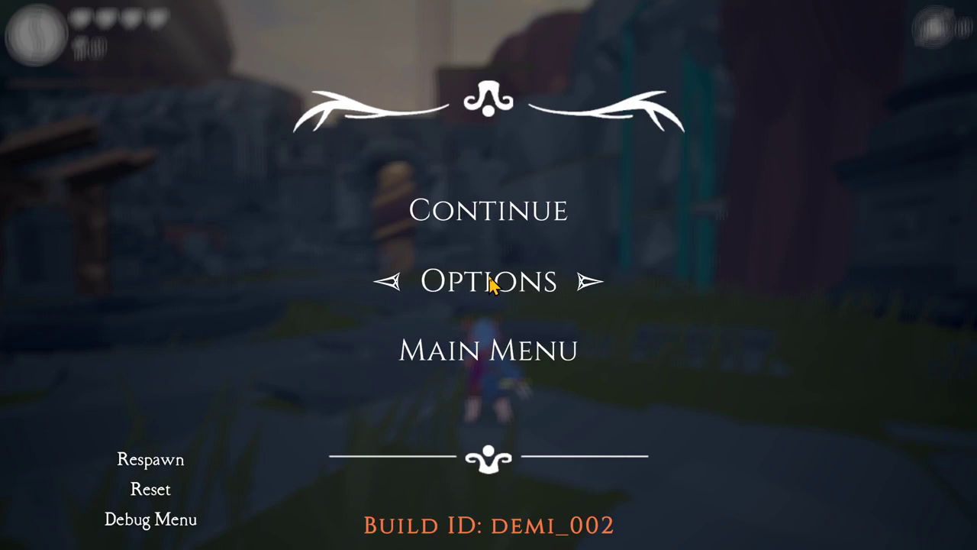
key("F11")
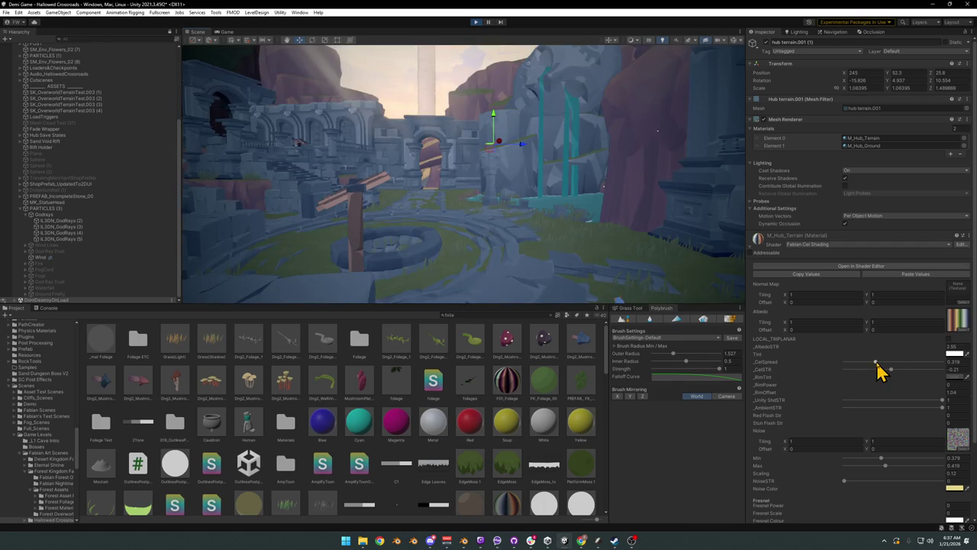
Step: Test extreme values: _CelSpread high then minimum, and _CelSTR at -2.75
left_click_drag(846, 362, 973, 371)
mouse_move(657, 229)
left_mouse_down()
mouse_move(558, 190)
mouse_move(432, 185)
mouse_move(467, 194)
mouse_move(541, 163)
mouse_move(561, 196)
left_mouse_up()
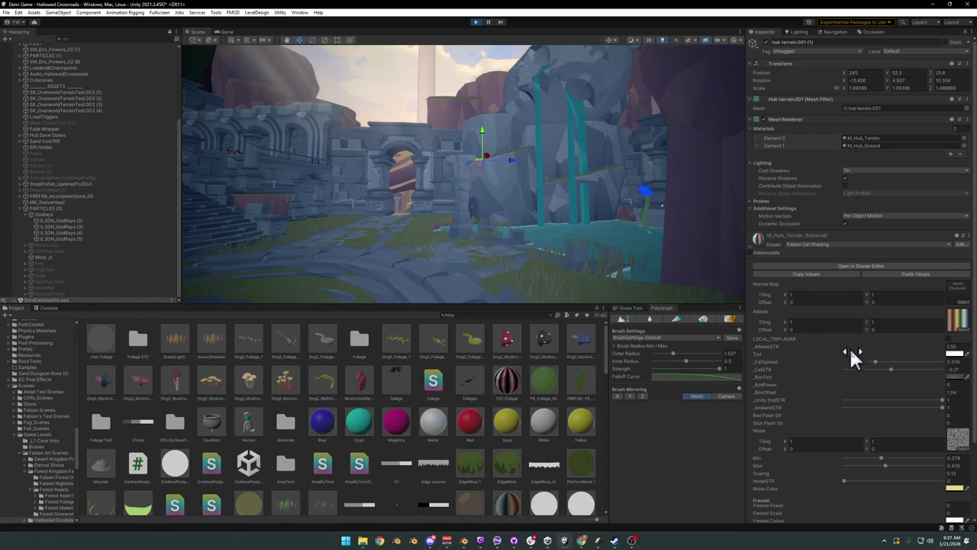
left_click(875, 365)
mouse_move(889, 372)
left_mouse_down()
mouse_move(867, 370)
mouse_move(895, 376)
left_mouse_up()
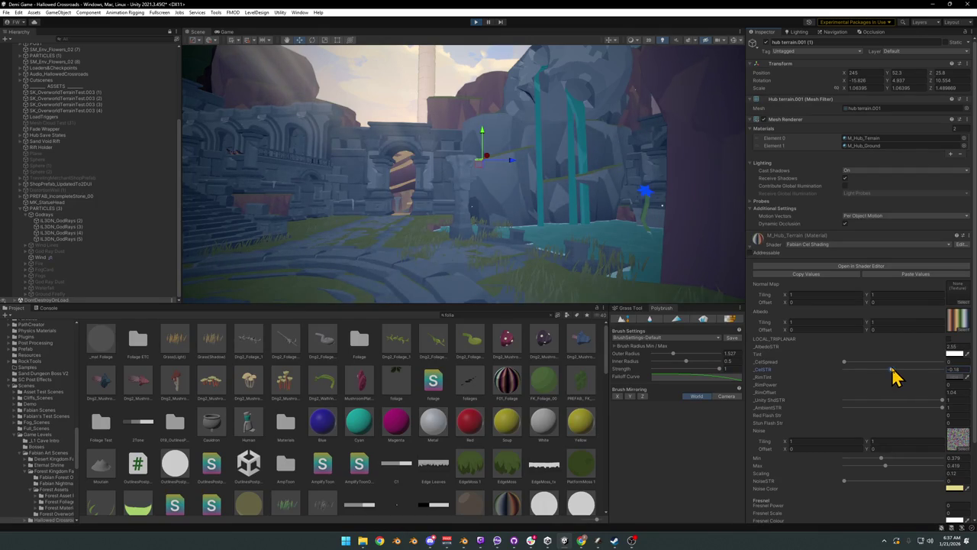
mouse_move(489, 210)
left_mouse_down()
mouse_move(476, 207)
mouse_move(523, 221)
left_mouse_up()
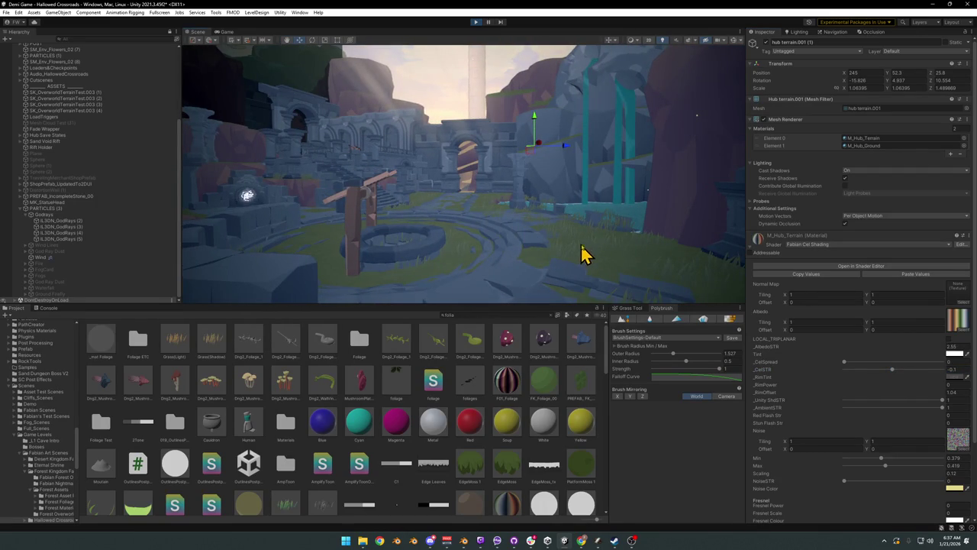
Step: Check the Game view, then settle _CelSpread at 0.319 and _CelSTR at -0.21
left_click(226, 34)
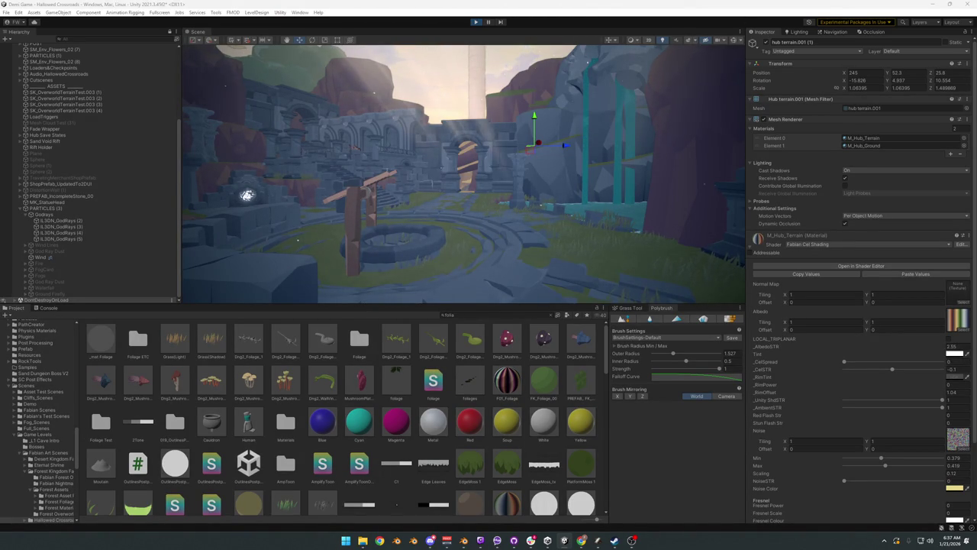
key("super")
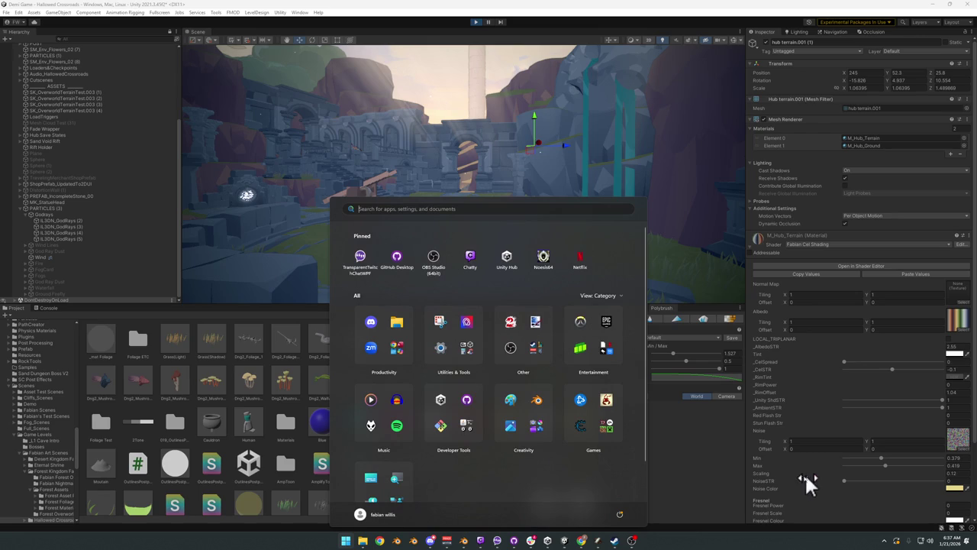
key("super")
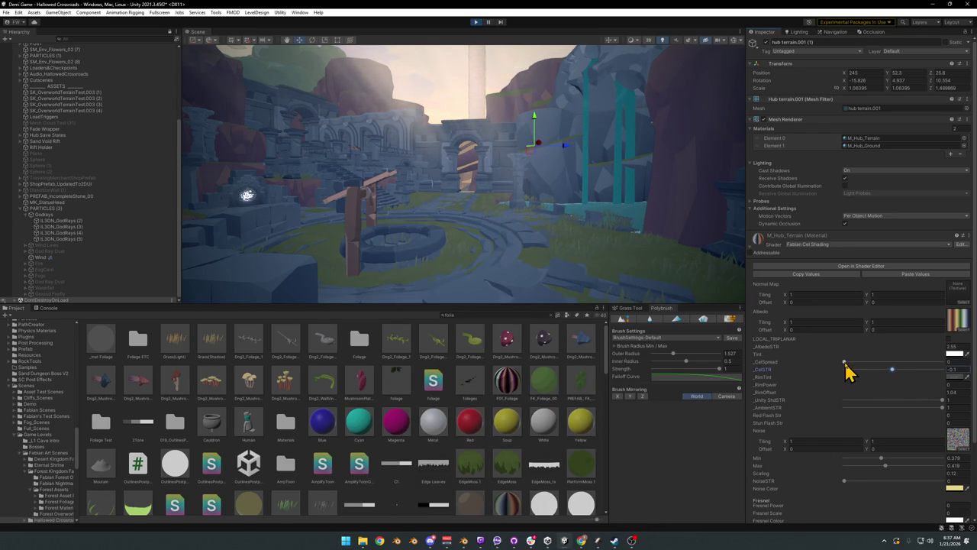
left_click_drag(848, 363, 876, 364)
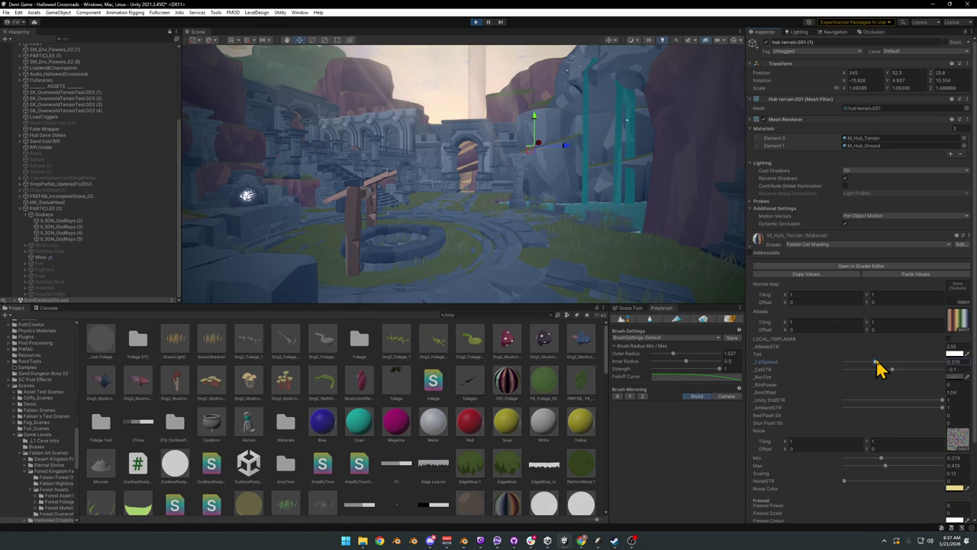
left_click_drag(877, 365, 876, 365)
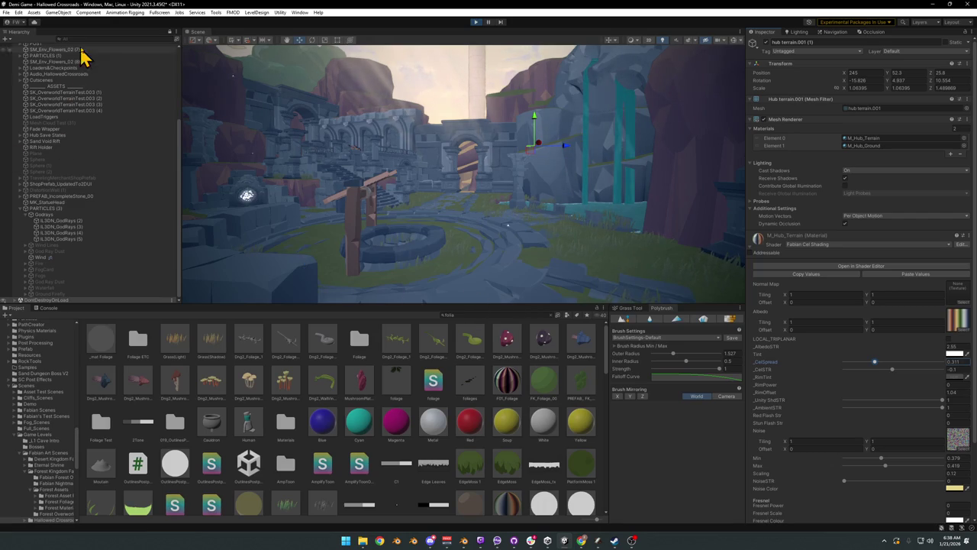
mouse_move(892, 370)
left_mouse_down()
mouse_move(913, 370)
mouse_move(869, 371)
left_mouse_up()
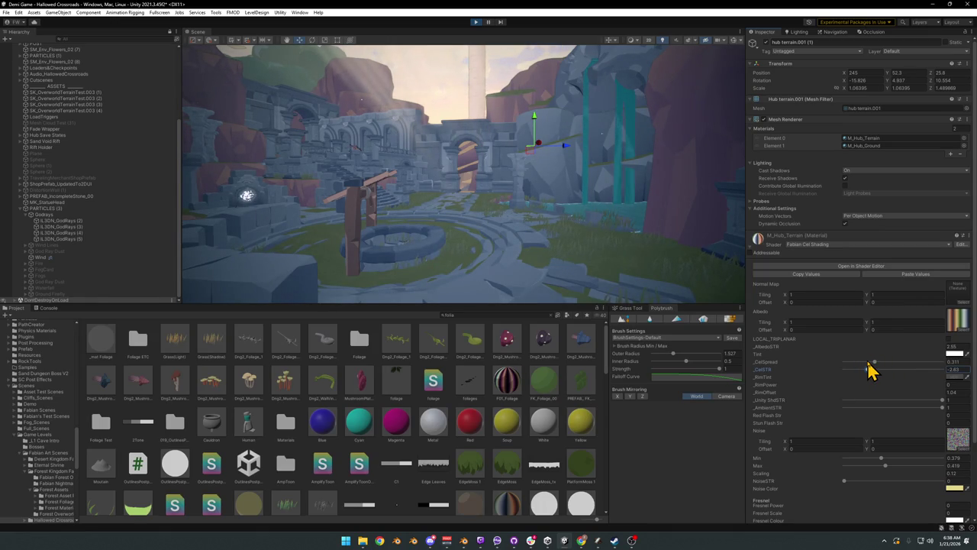
left_click_drag(870, 365, 890, 371)
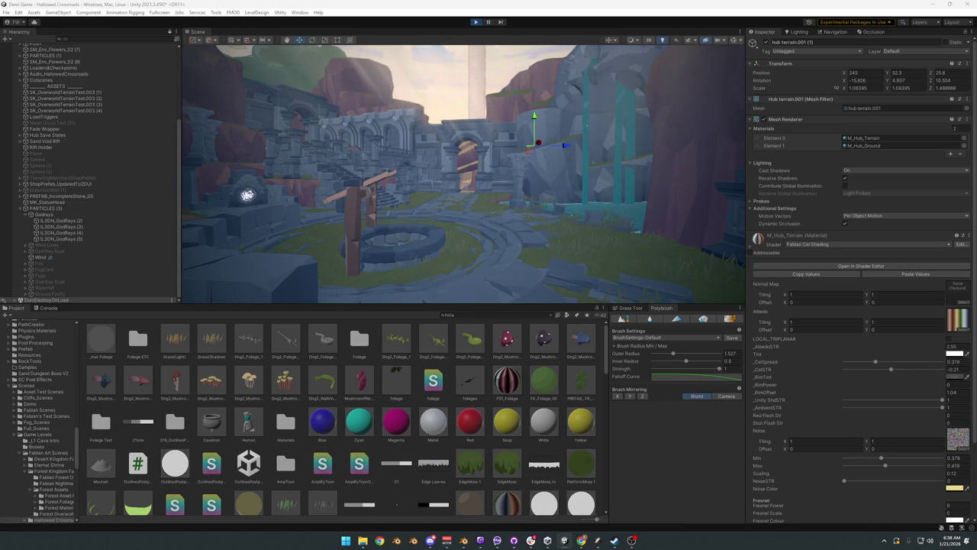
Step: Sweep _CelSpread up to its maximum, then back down to around 0.973
key("super")
left_click(892, 393)
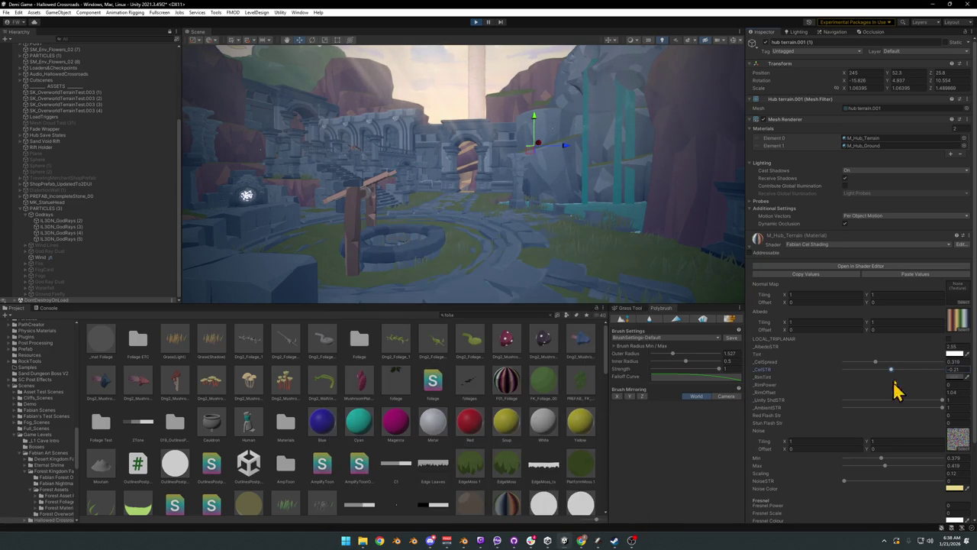
left_click_drag(876, 364, 947, 364)
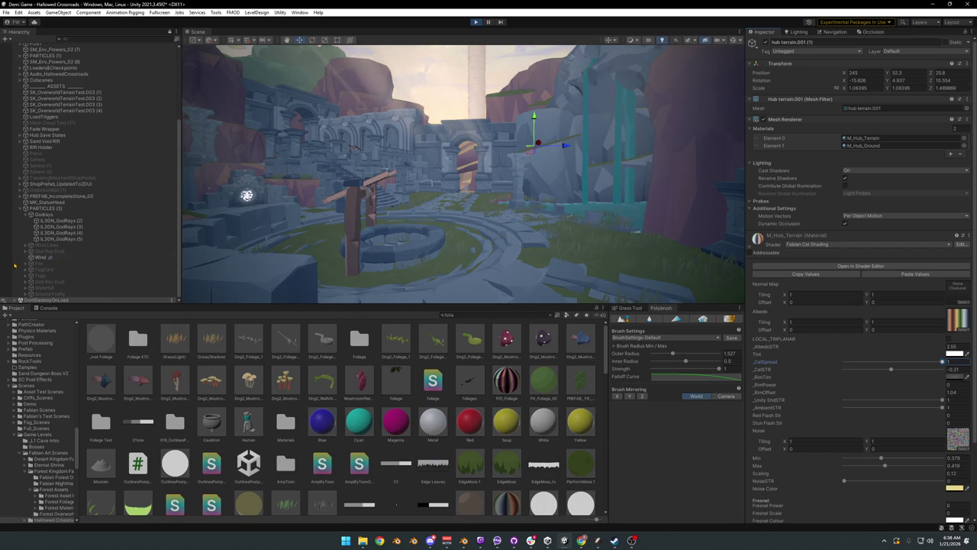
mouse_move(943, 363)
left_mouse_down()
mouse_move(860, 367)
mouse_move(936, 359)
left_mouse_up()
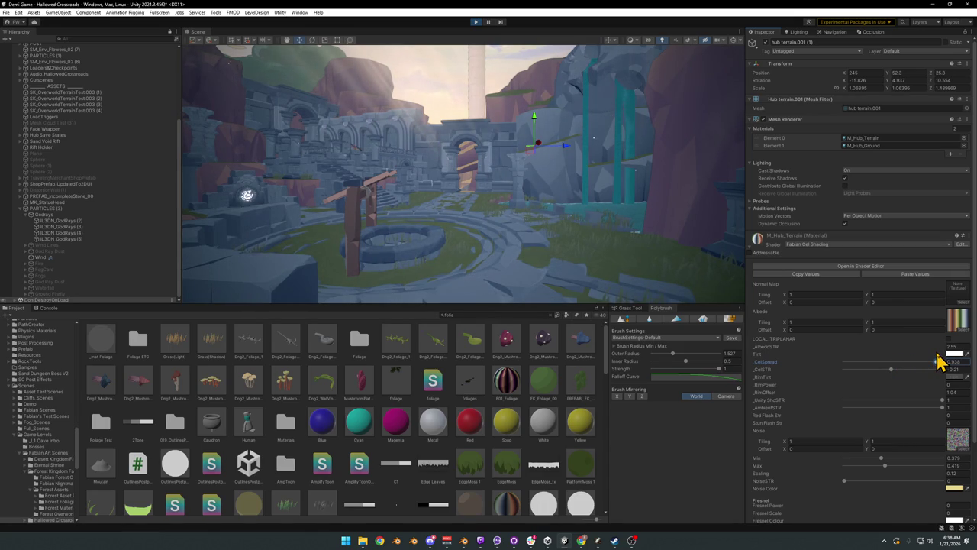
mouse_move(936, 363)
left_mouse_down()
mouse_move(879, 366)
mouse_move(945, 355)
mouse_move(880, 371)
mouse_move(945, 367)
mouse_move(878, 382)
mouse_move(897, 381)
left_mouse_up()
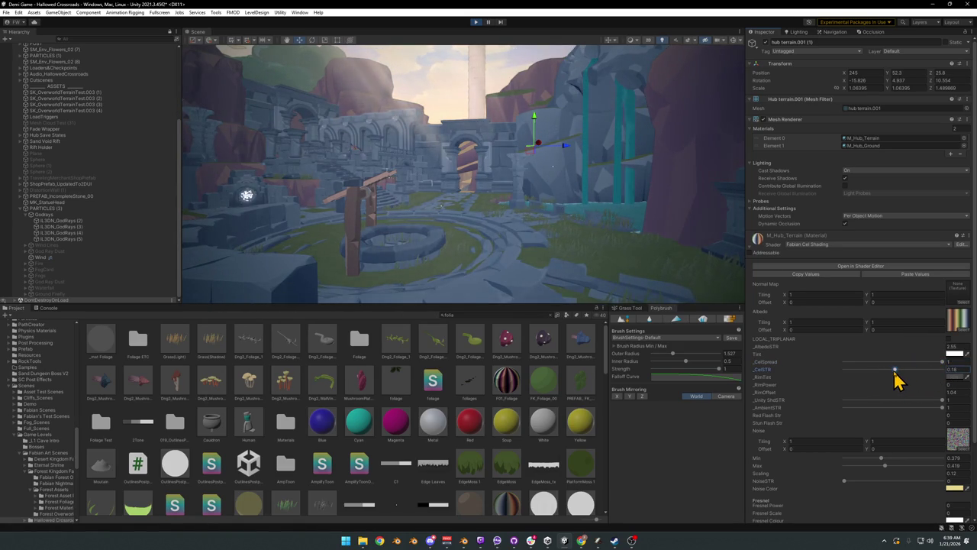
Step: Set _CelSpread to about 0.378 and _CelSTR to -0.52, and lower _AlbedoSTR from 2.55
mouse_move(898, 378)
left_mouse_down()
mouse_move(880, 379)
mouse_move(890, 380)
left_mouse_up()
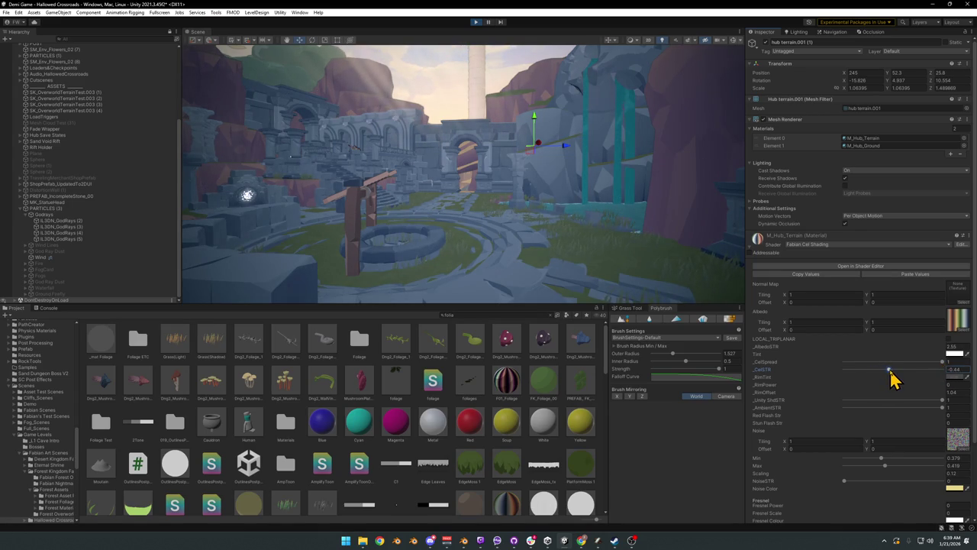
mouse_move(942, 365)
left_mouse_down()
mouse_move(859, 371)
mouse_move(882, 371)
left_mouse_up()
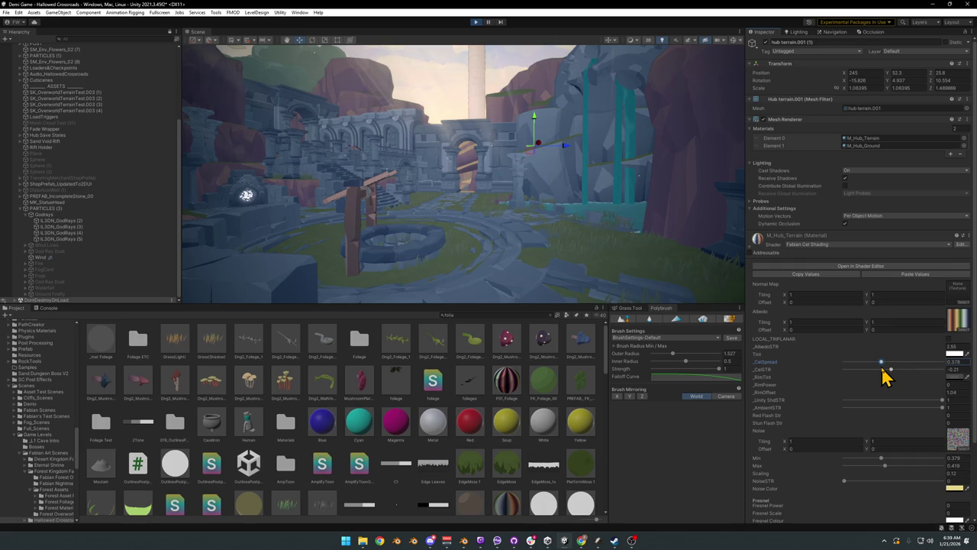
left_click_drag(892, 370, 889, 372)
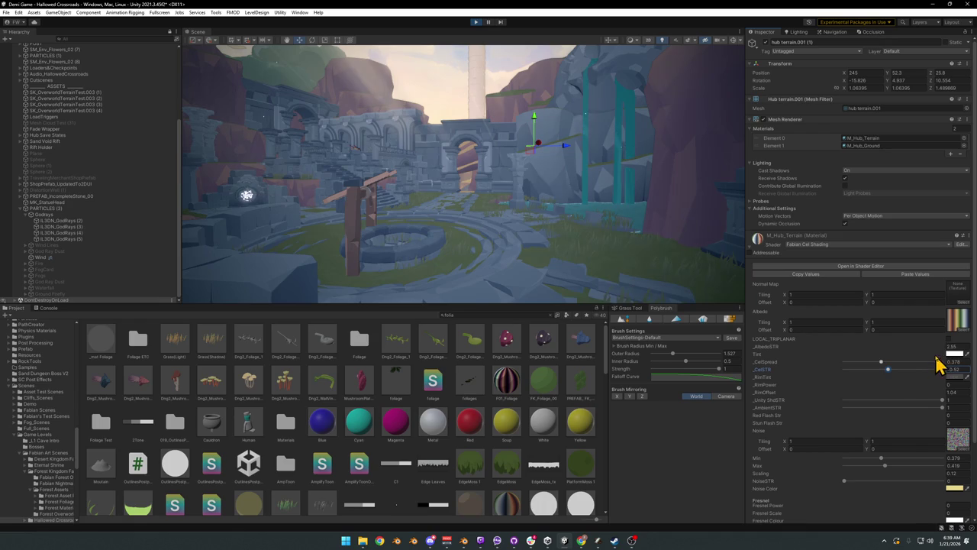
left_click_drag(951, 349, 934, 349)
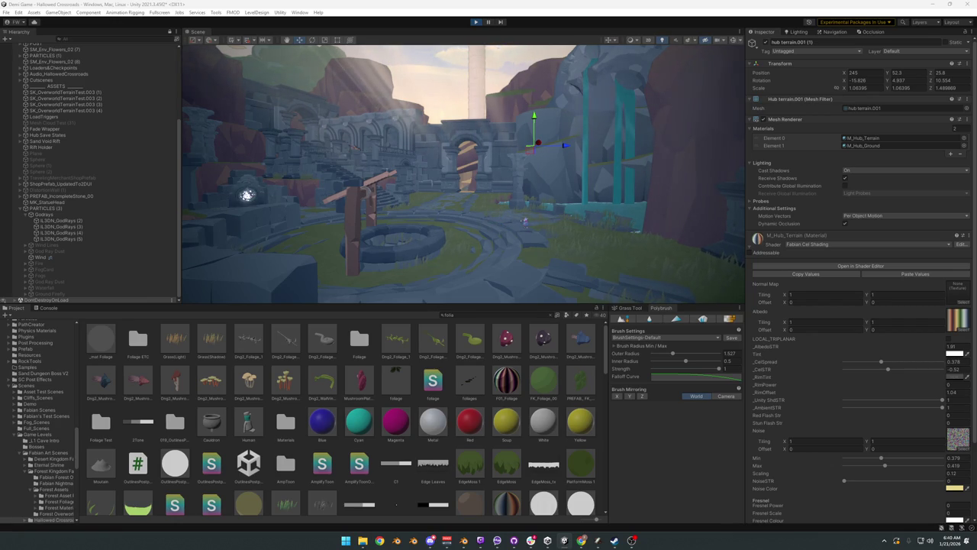
Step: Reselect the hub terrain mesh and orbit to frame the stone statue and its waterfalls
key("super")
key("super")
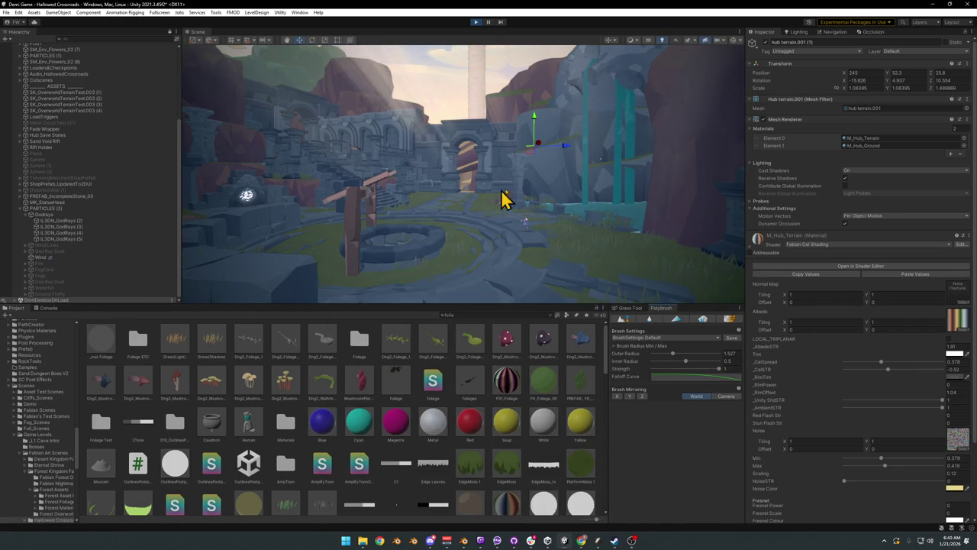
left_click(640, 176)
mouse_move(542, 196)
left_mouse_down()
mouse_move(600, 190)
mouse_move(628, 205)
left_mouse_up()
left_click(509, 225)
mouse_move(504, 229)
left_mouse_down()
mouse_move(501, 220)
mouse_move(506, 233)
left_mouse_up()
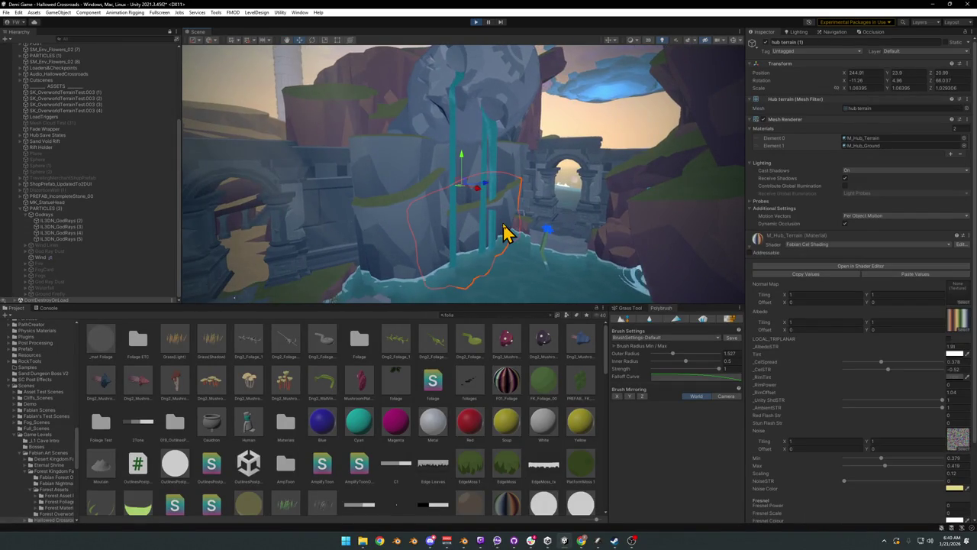
mouse_move(474, 172)
left_mouse_down()
mouse_move(530, 188)
mouse_move(537, 211)
mouse_move(494, 183)
left_mouse_up()
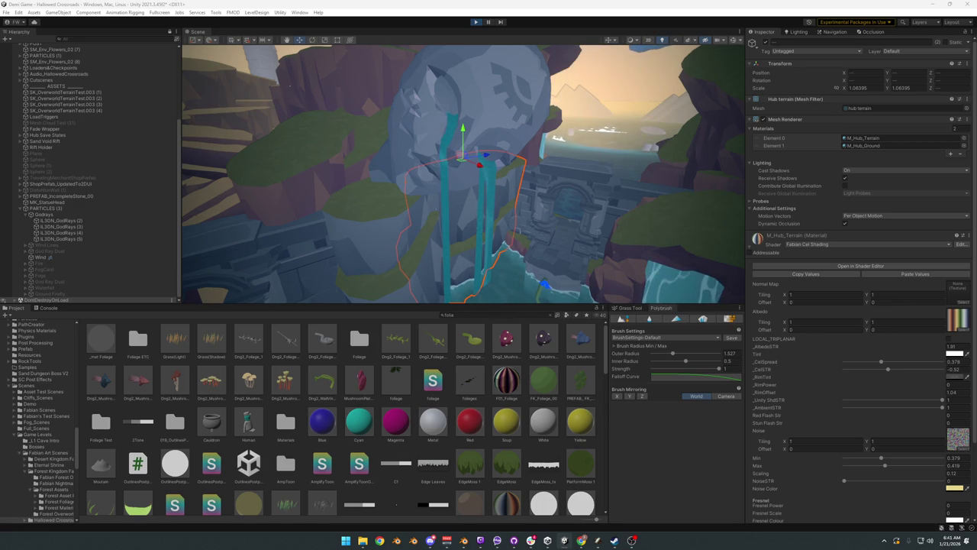
Step: Select Fogs, step down to God Ray Dust, then clear the selection
key("super")
left_click(67, 270)
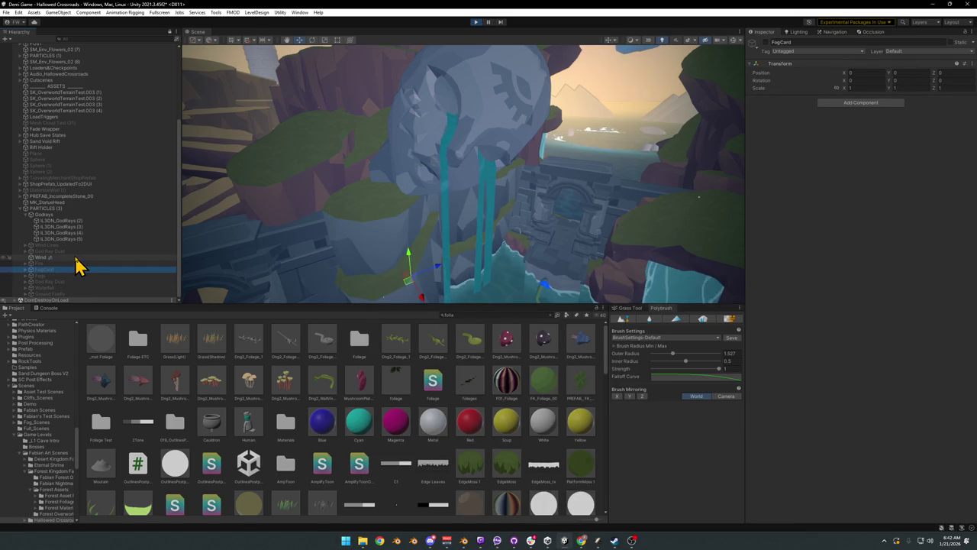
key("Down")
key("Down")
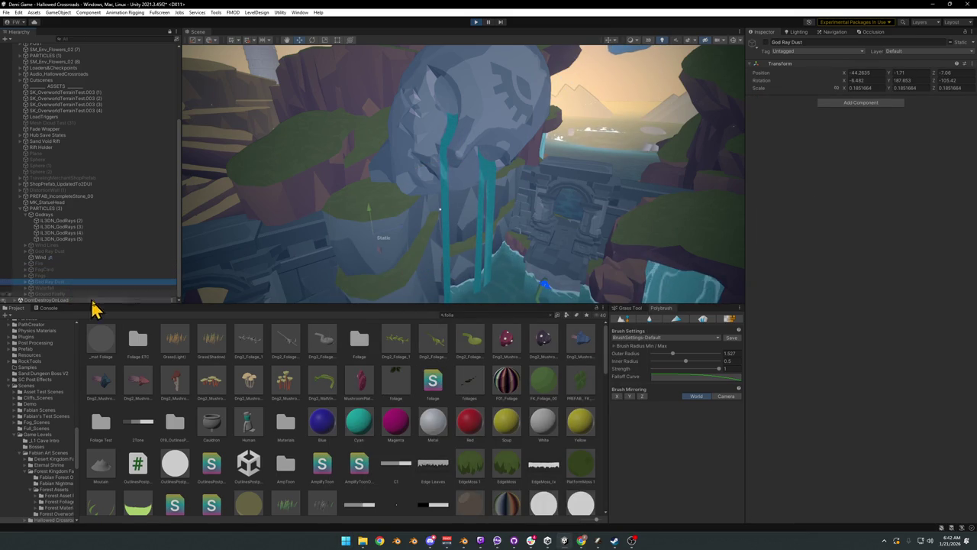
left_click(95, 410)
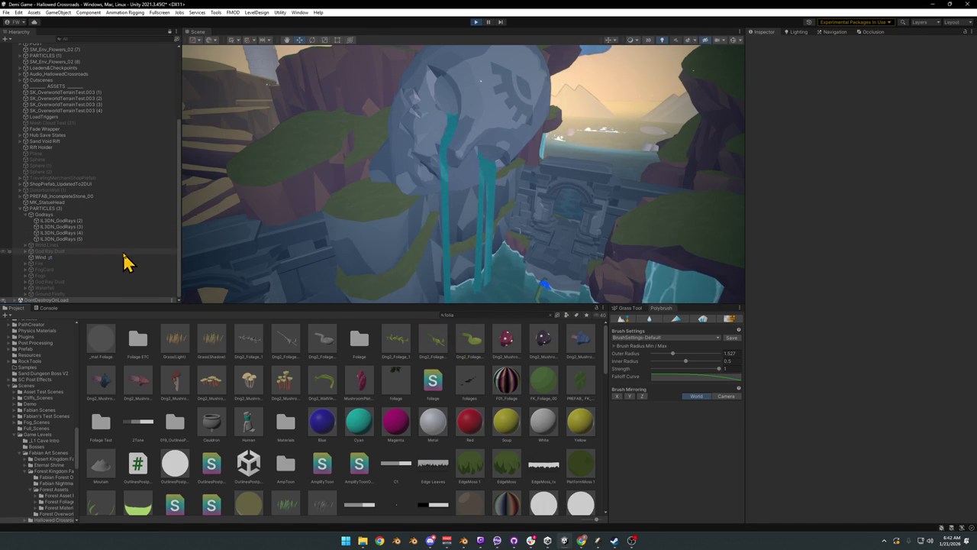
Step: Select FogCard, step down to God Ray Dust, then pick IL3DN_GodRays (5) in the Scene view
left_click(104, 271)
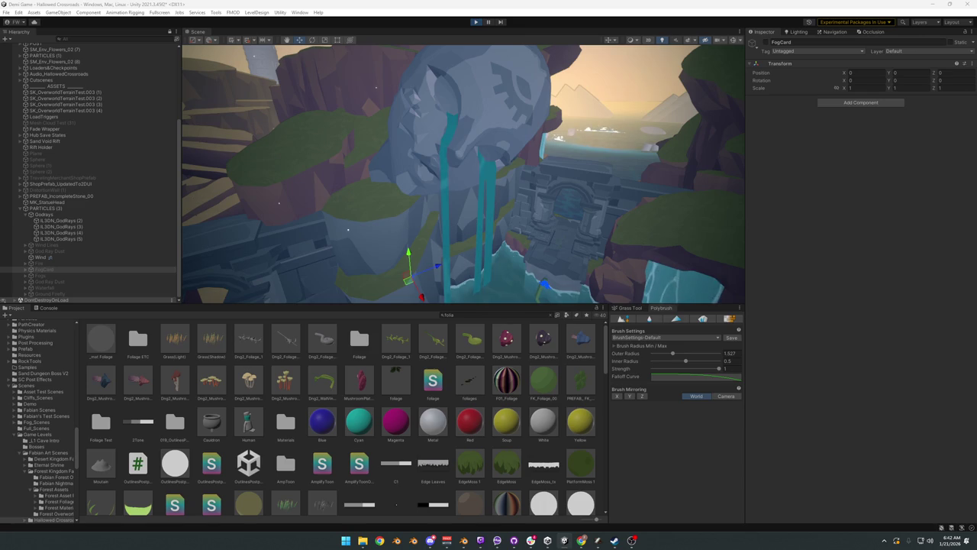
key("Down")
key("Down")
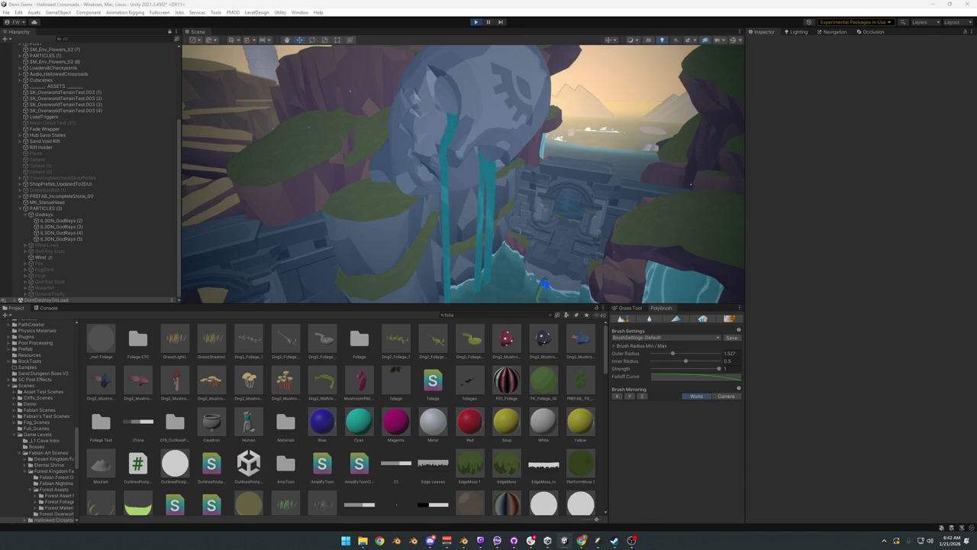
key("super")
key("super")
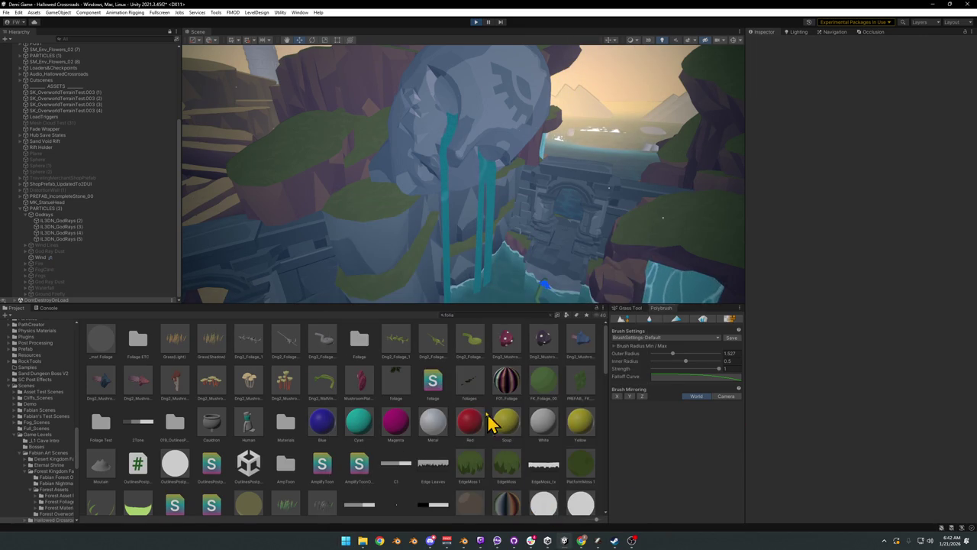
left_click(319, 281)
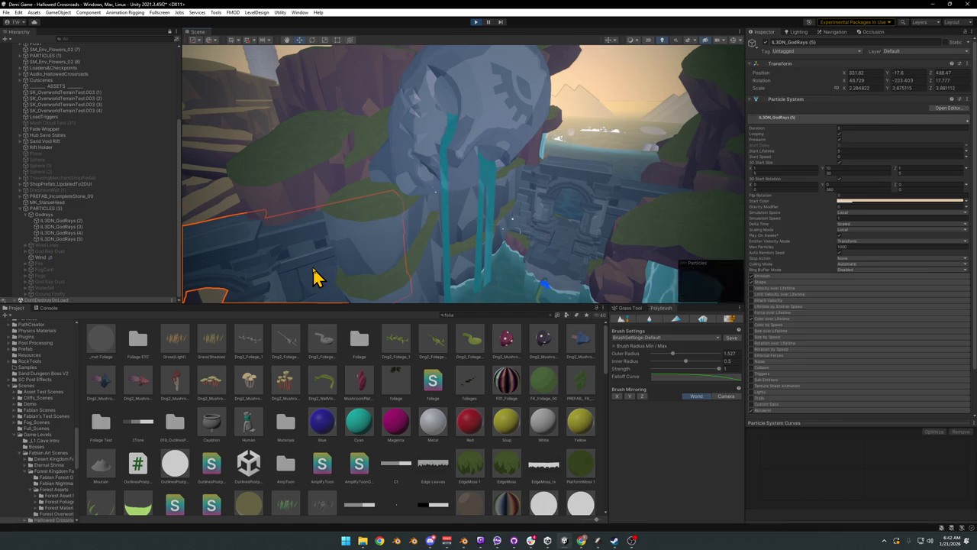
Step: Select the SD_Wall_08.005 wall and try _CelSpread about 0.222 with _CelSTR about 0.03
left_click(320, 281)
left_click_drag(887, 365, 884, 371)
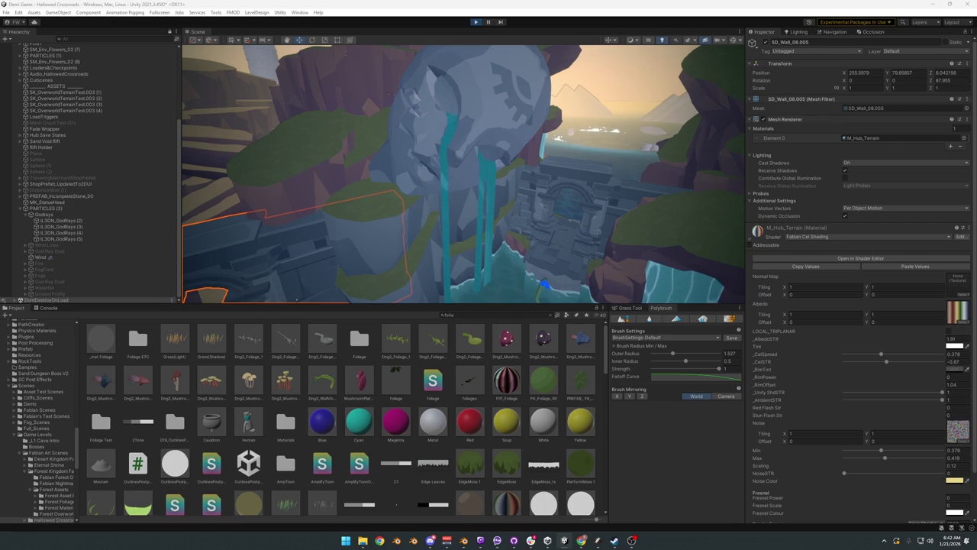
key("super")
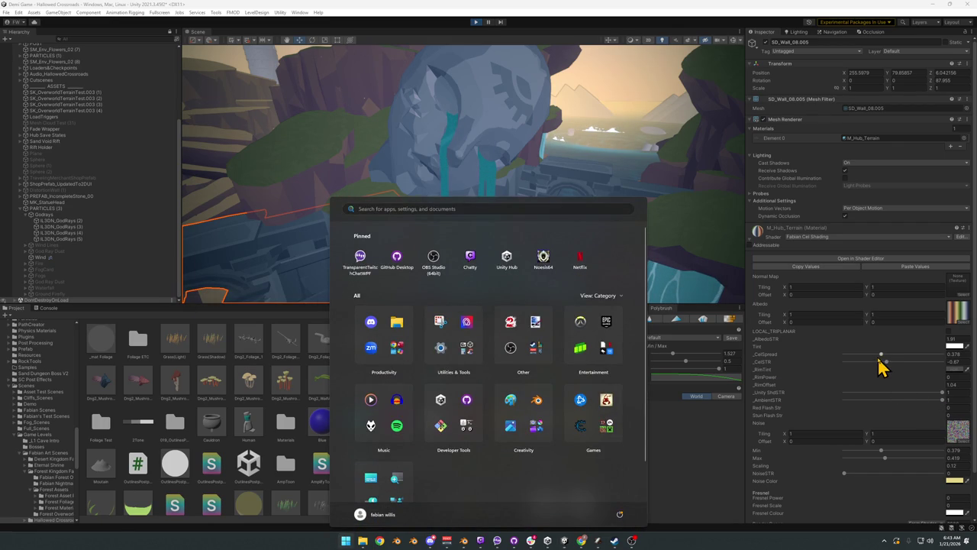
key("super")
left_click_drag(879, 358, 974, 369)
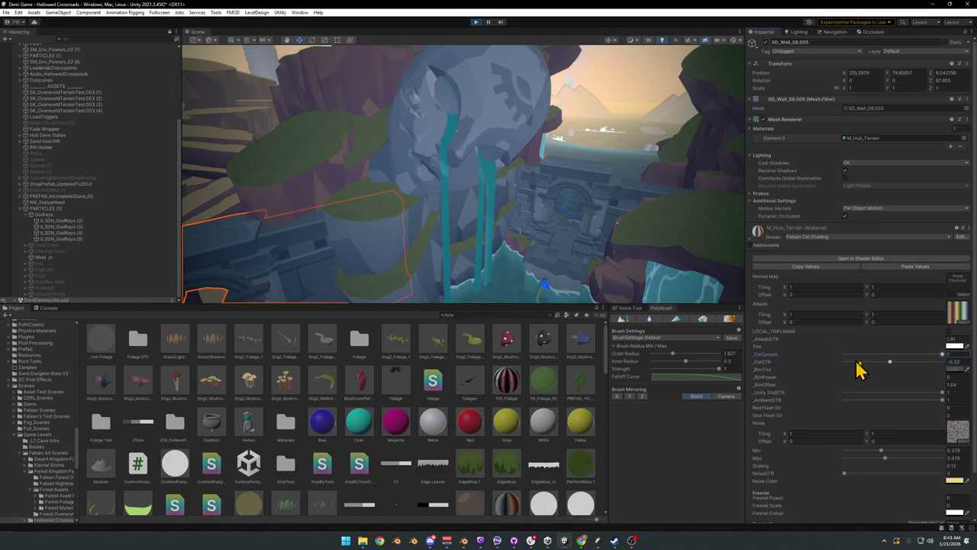
left_click_drag(888, 367, 907, 372)
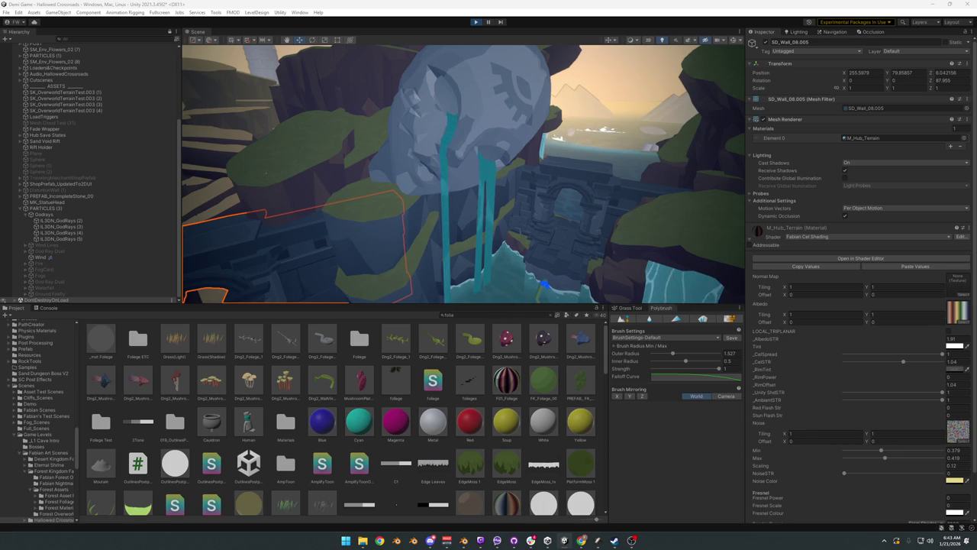
Step: Set _CelSpread to about 0.80 and push _CelSTR below -0.32 for darker shading
key("super")
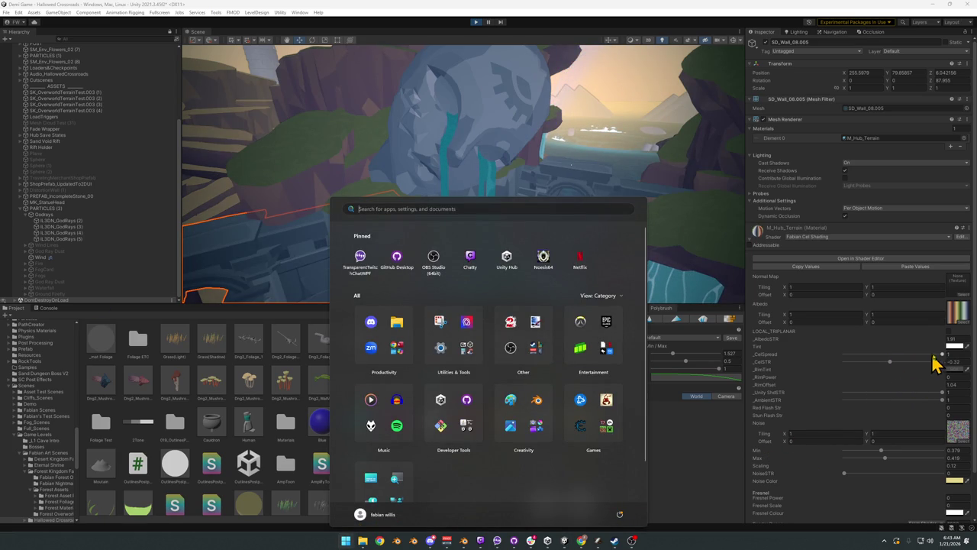
mouse_move(942, 357)
left_mouse_down()
mouse_move(807, 367)
mouse_move(896, 364)
mouse_move(895, 374)
left_mouse_up()
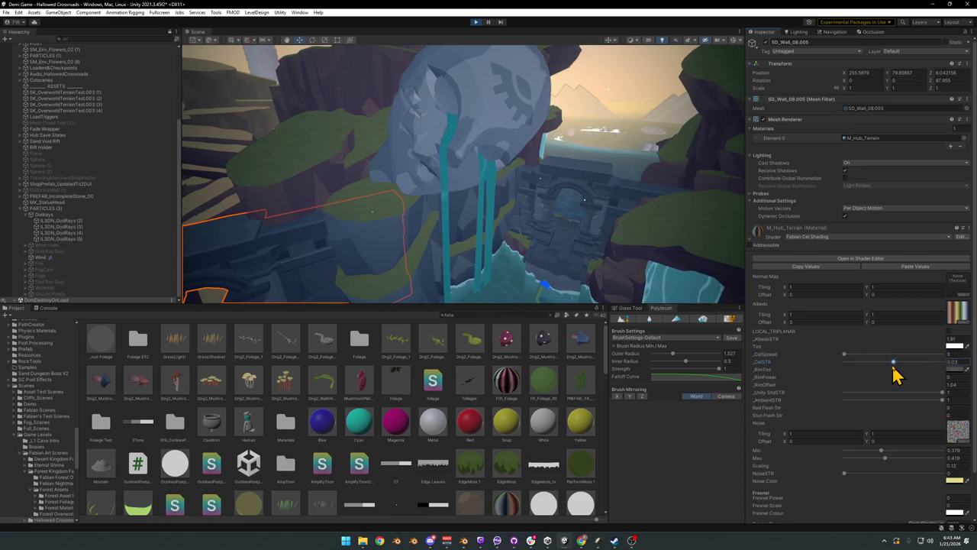
left_click_drag(893, 365, 899, 365)
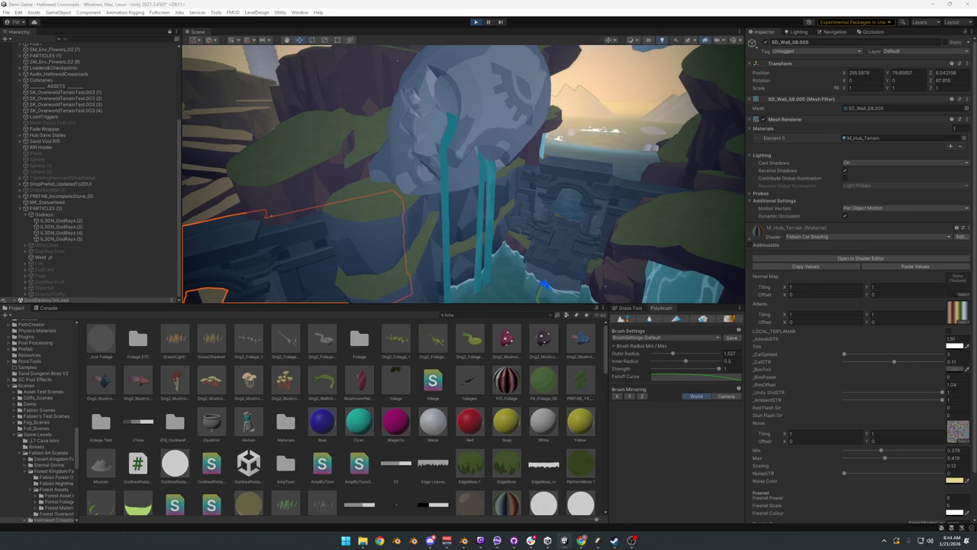
key("super")
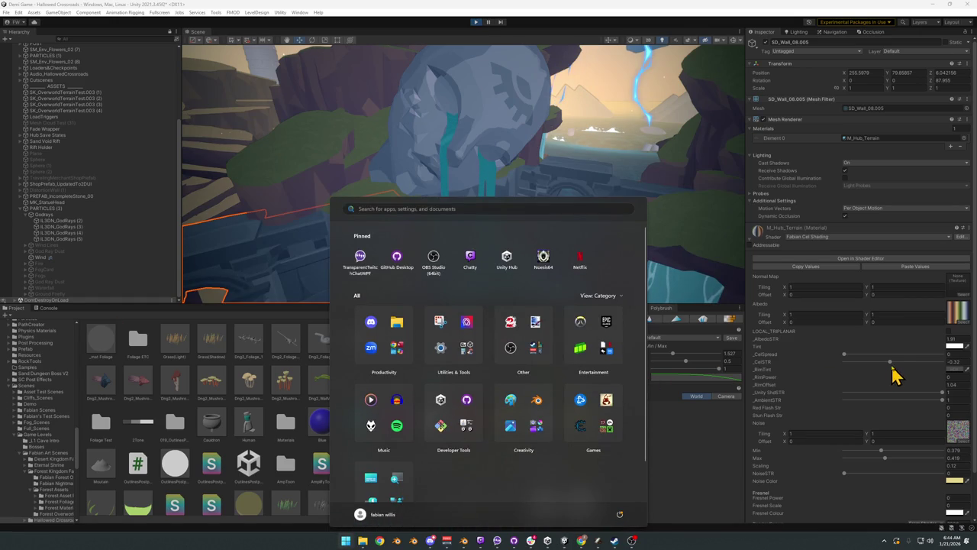
key("super")
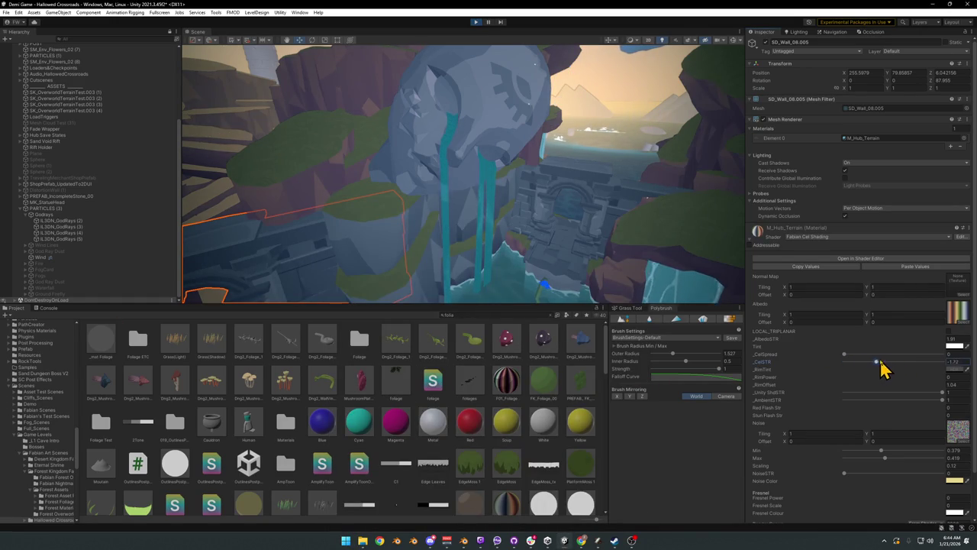
left_click_drag(898, 364, 887, 365)
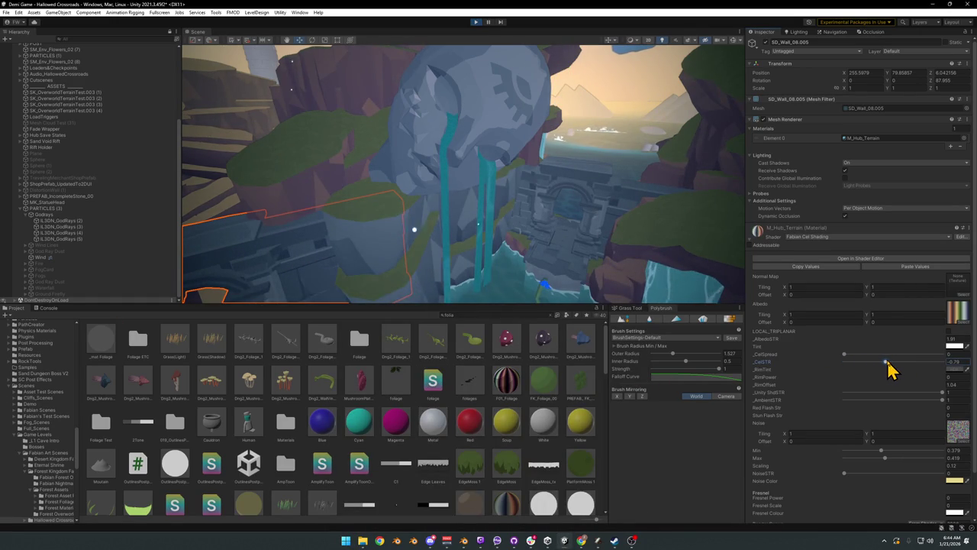
Step: Change the wall material's Tint colour from white to a pale pink
left_click(956, 348)
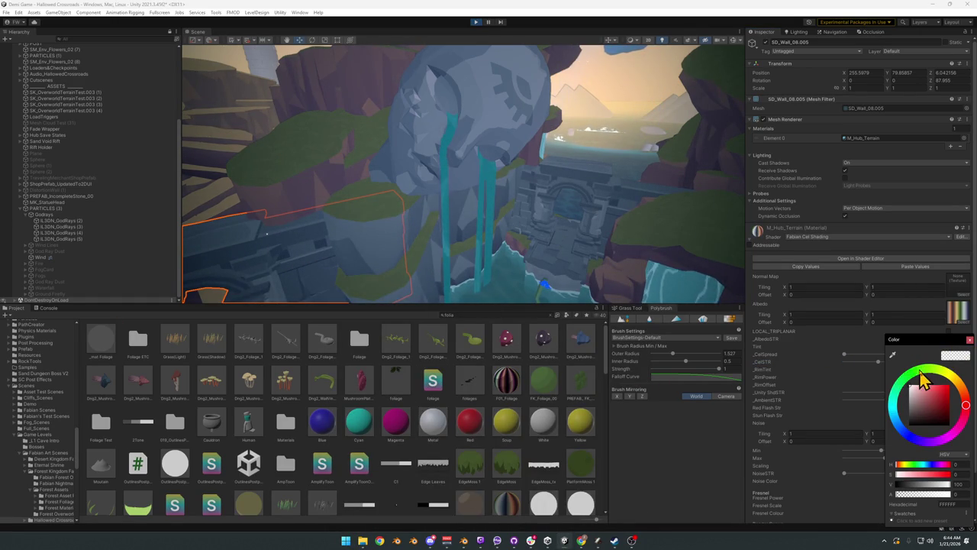
mouse_move(929, 391)
left_mouse_down()
mouse_move(927, 400)
mouse_move(915, 393)
left_mouse_up()
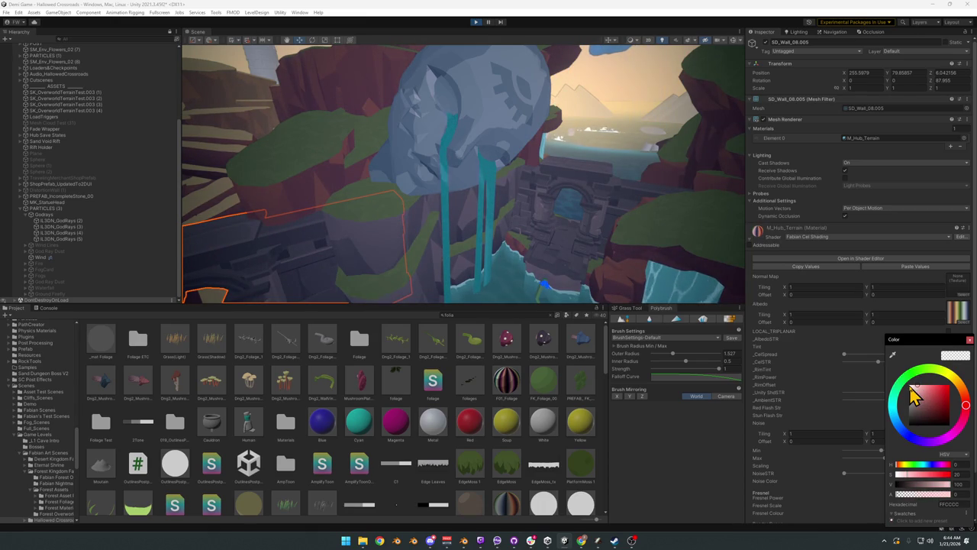
key("Return")
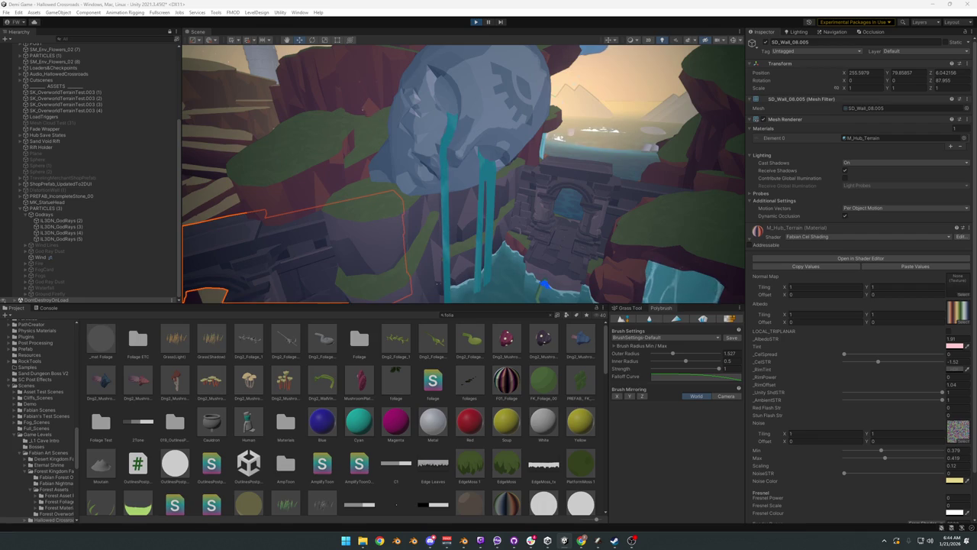
key("super")
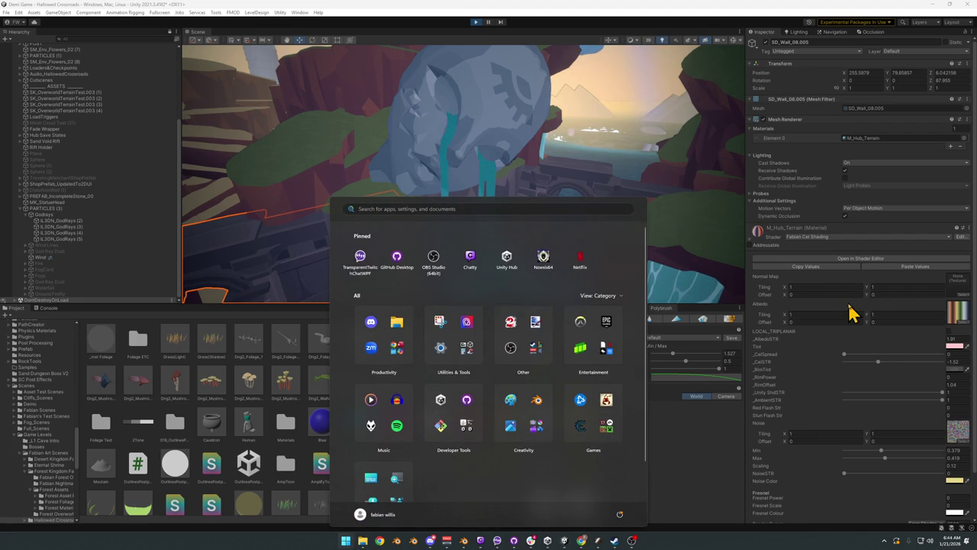
Step: Raise the wall material's _CelSTR to about -0.74
left_click(880, 365)
mouse_move(882, 365)
left_mouse_down()
mouse_move(900, 365)
mouse_move(887, 368)
left_mouse_up()
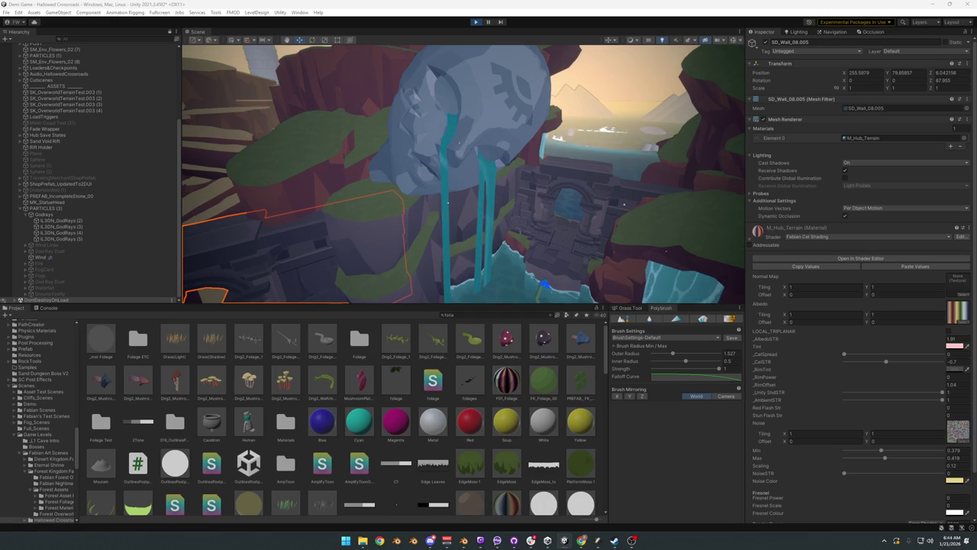
key("super")
key("Escape")
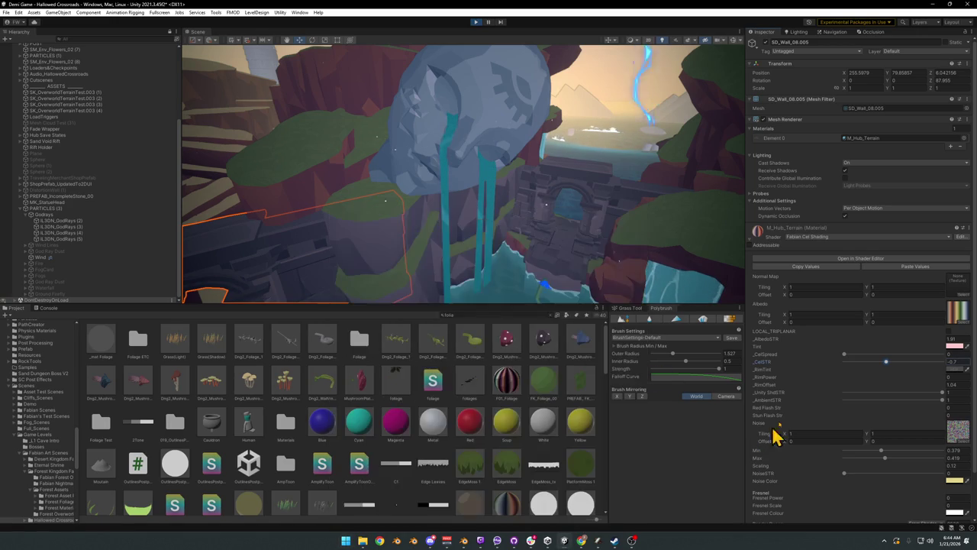
Step: Darken the pink Tint, then raise _CelSTR to about -0.31
left_click(954, 346)
left_click_drag(921, 403, 924, 391)
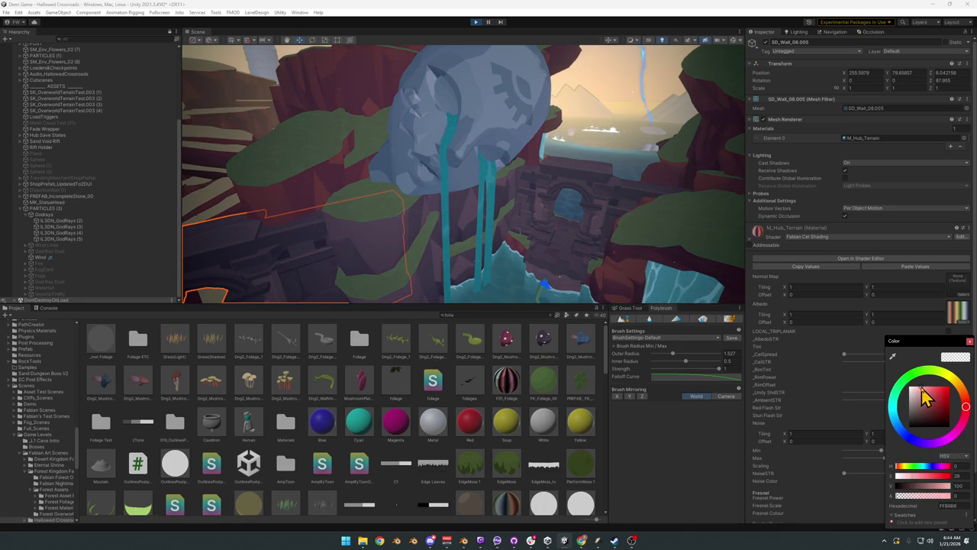
key("Return")
mouse_move(883, 361)
left_mouse_down()
mouse_move(864, 362)
mouse_move(903, 355)
mouse_move(884, 362)
mouse_move(893, 363)
mouse_move(852, 356)
mouse_move(927, 356)
mouse_move(898, 357)
left_mouse_up()
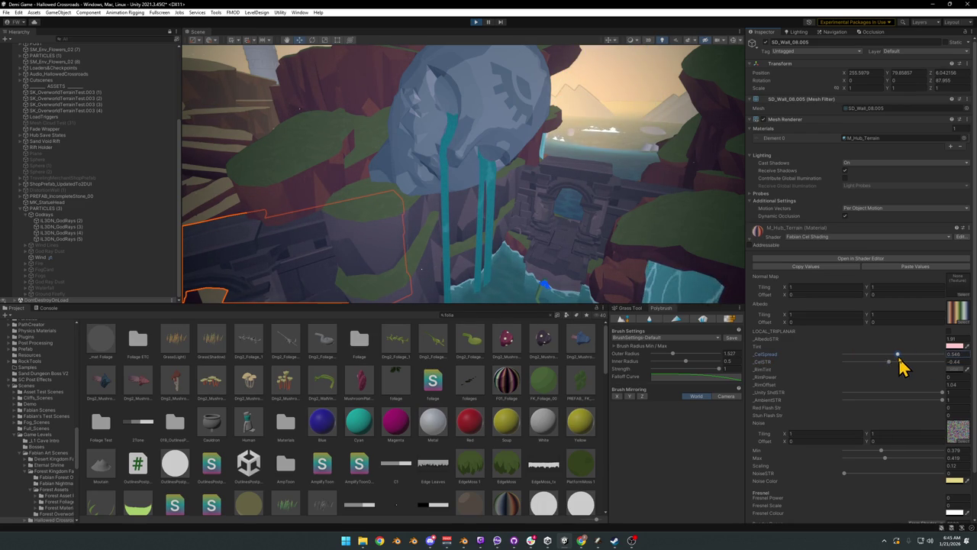
Step: Settle _CelSpread at 0.324, then fly the camera to the sunlit crossroads ruins
left_click_drag(887, 363, 889, 364)
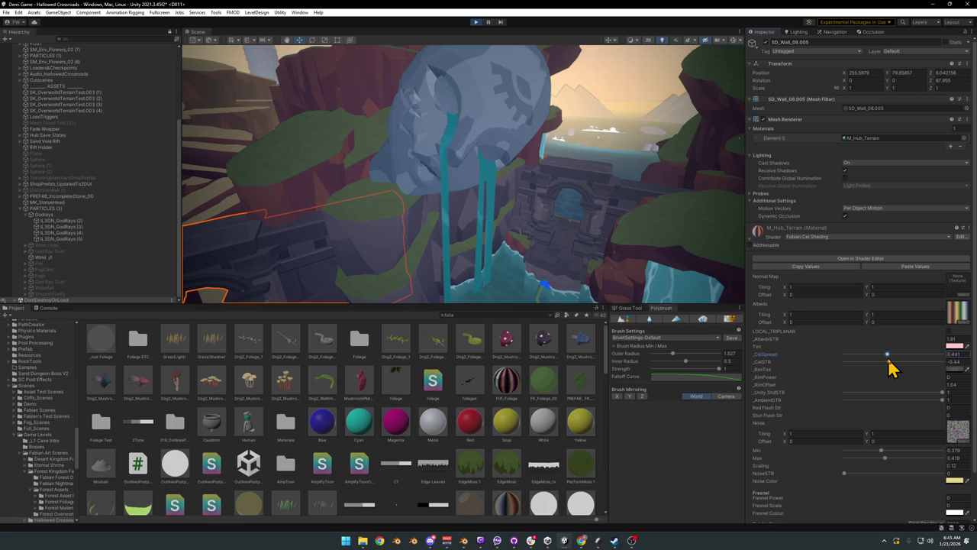
mouse_move(888, 361)
left_mouse_down()
mouse_move(934, 360)
mouse_move(854, 360)
mouse_move(895, 364)
left_mouse_up()
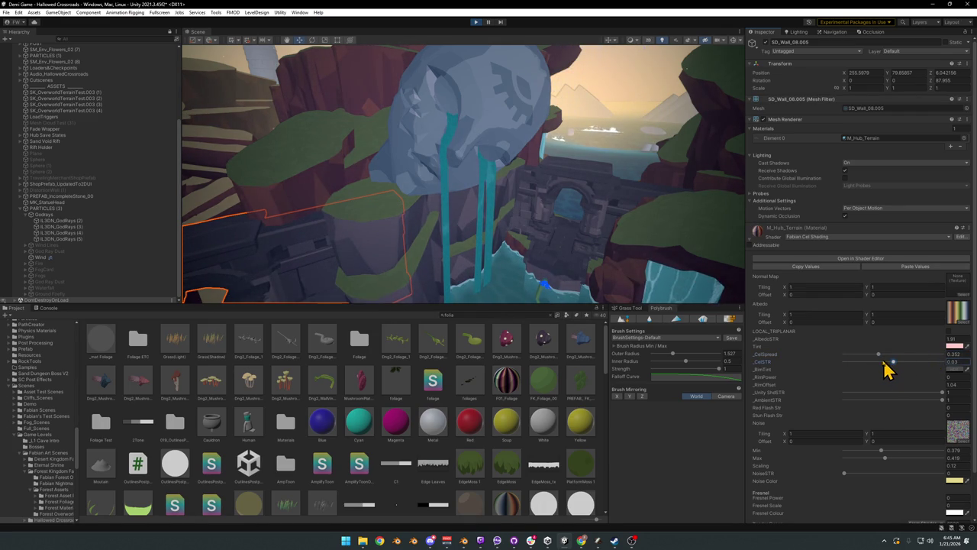
mouse_move(879, 360)
left_mouse_down()
mouse_move(942, 362)
mouse_move(860, 363)
mouse_move(877, 364)
left_mouse_up()
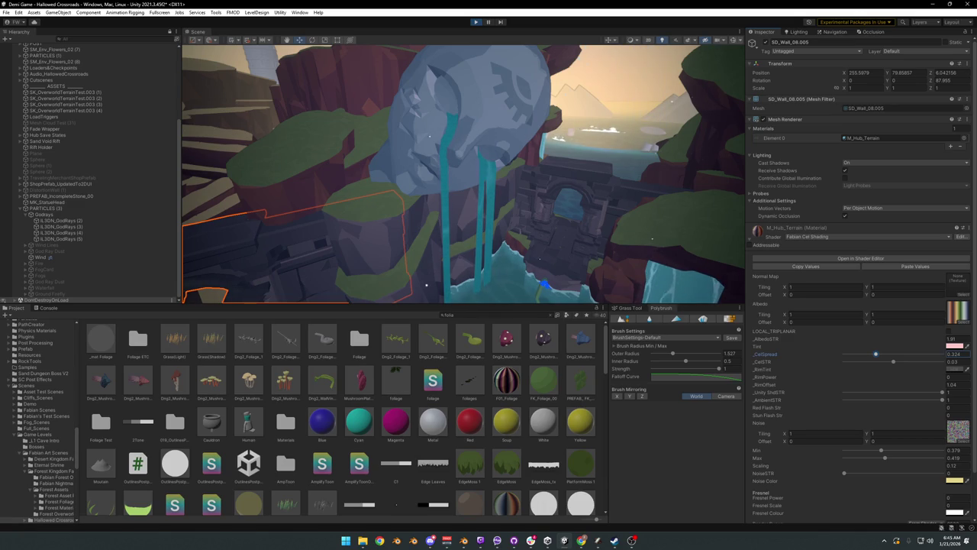
mouse_move(568, 197)
left_mouse_down()
mouse_move(448, 184)
mouse_move(489, 187)
mouse_move(524, 219)
mouse_move(478, 190)
mouse_move(476, 201)
mouse_move(571, 205)
mouse_move(511, 176)
mouse_move(355, 174)
left_mouse_up()
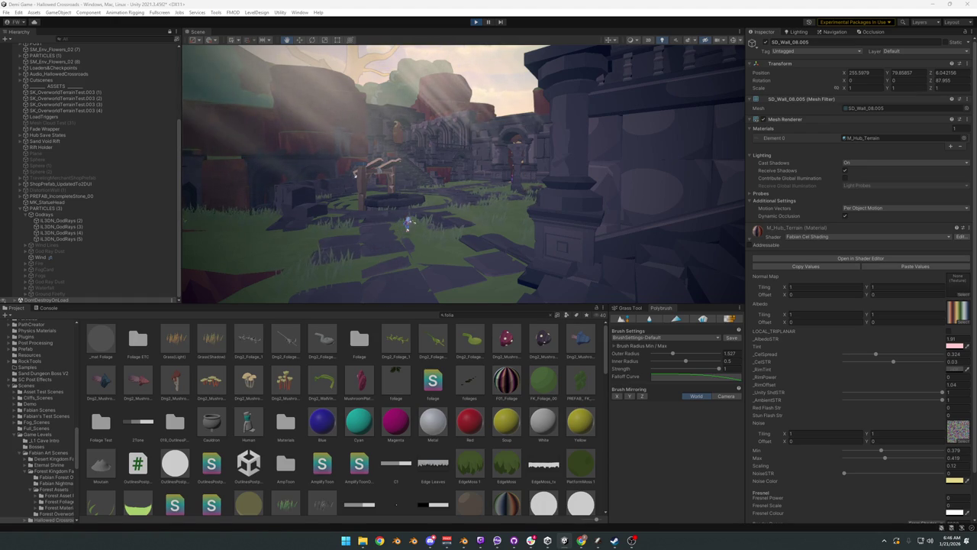
Step: Lower _CelSTR to -0.75, undoing a trial _CelSpread increase so it stays 0.324
key("super")
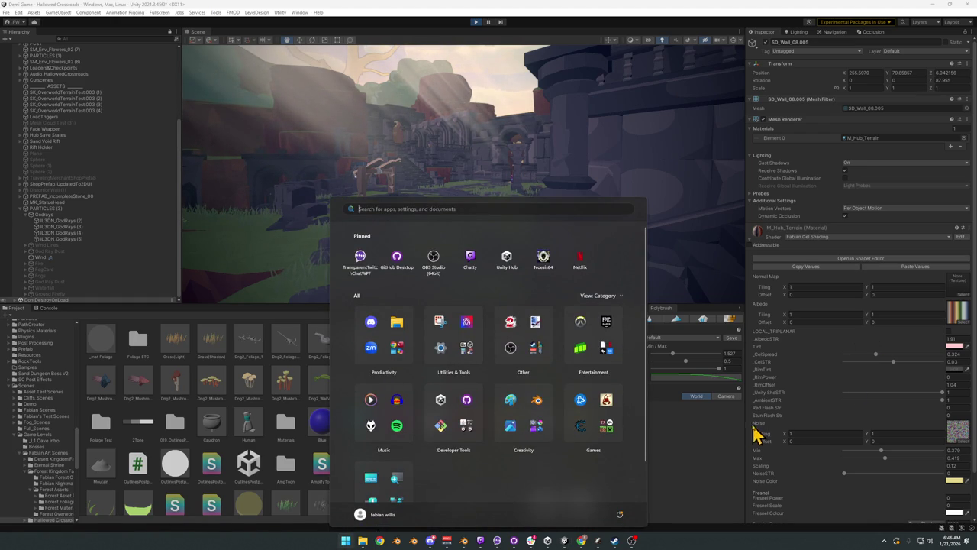
key("super")
left_click(895, 370)
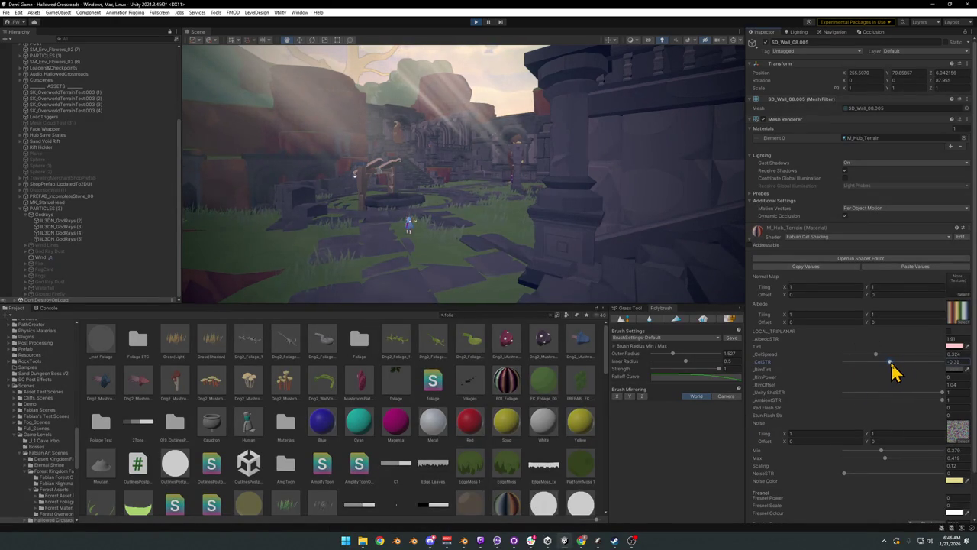
left_click_drag(885, 370, 893, 372)
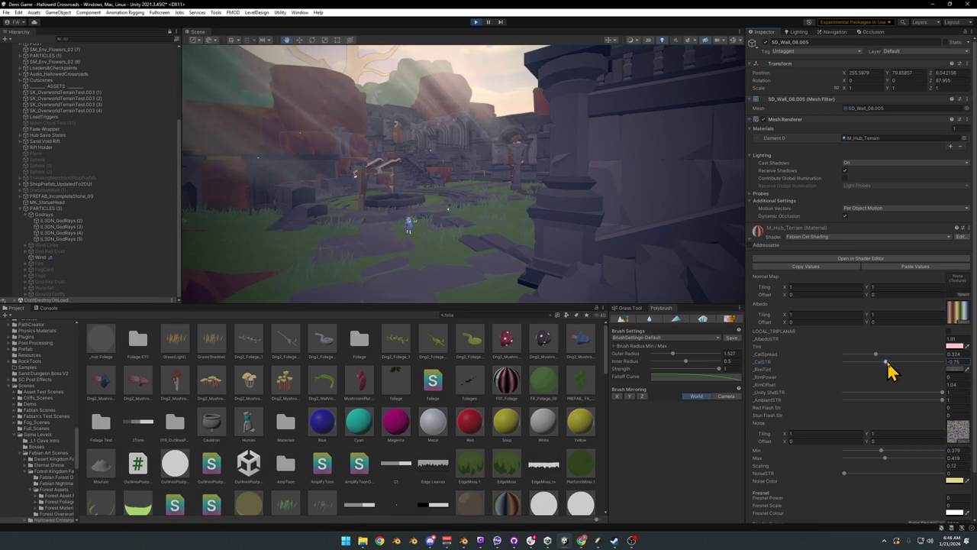
mouse_move(876, 355)
left_mouse_down()
mouse_move(912, 355)
mouse_move(882, 355)
mouse_move(895, 354)
left_mouse_up()
key("ctrl+z")
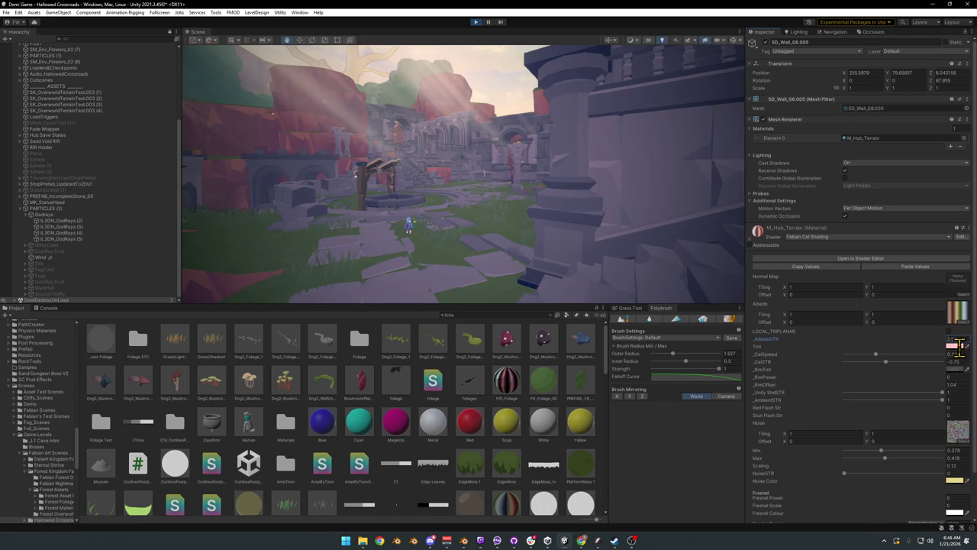
Step: Shift the wall Tint hue from pink to a warm pale cream, hex FFEDC0
left_click(954, 347)
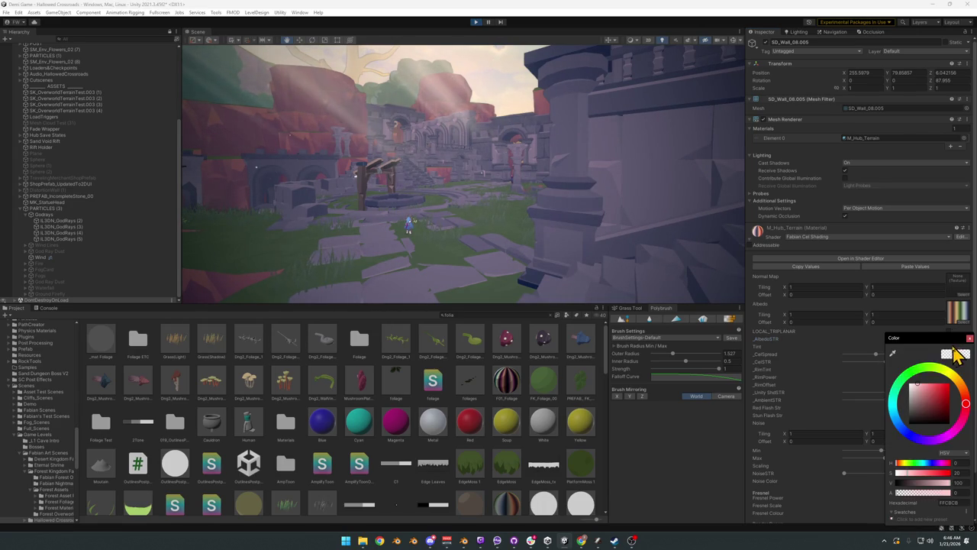
left_click_drag(919, 386, 923, 384)
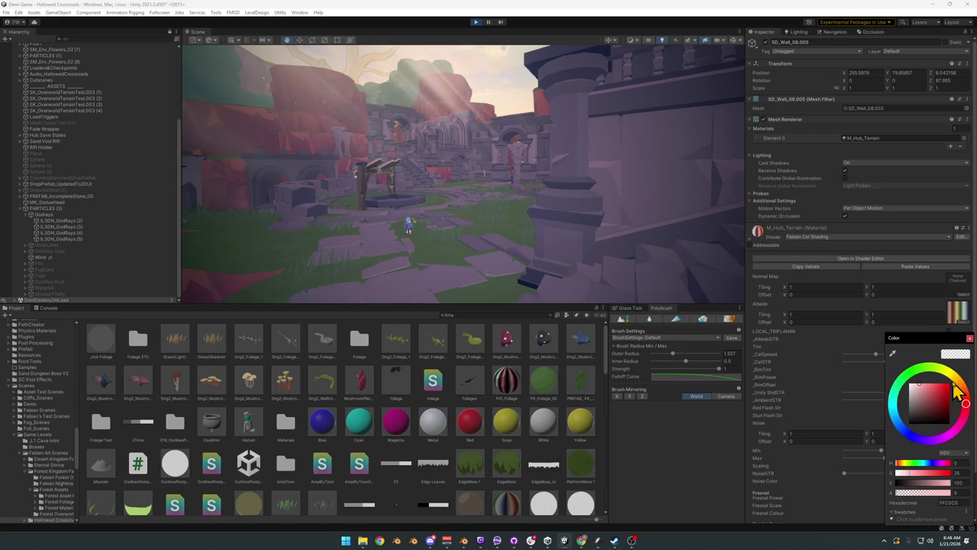
left_click_drag(965, 402, 963, 390)
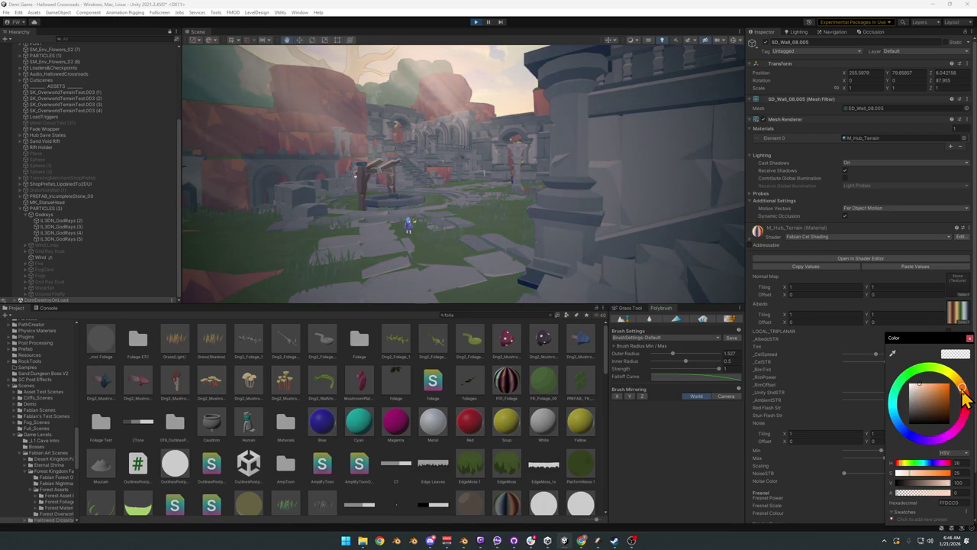
mouse_move(964, 394)
left_mouse_down()
mouse_move(954, 375)
mouse_move(965, 376)
left_mouse_up()
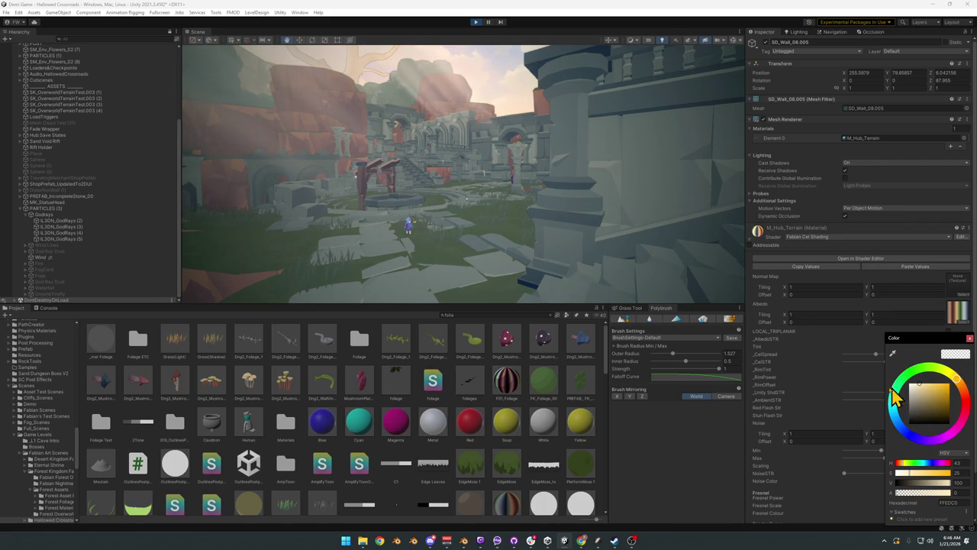
left_click(857, 385)
left_click(951, 338)
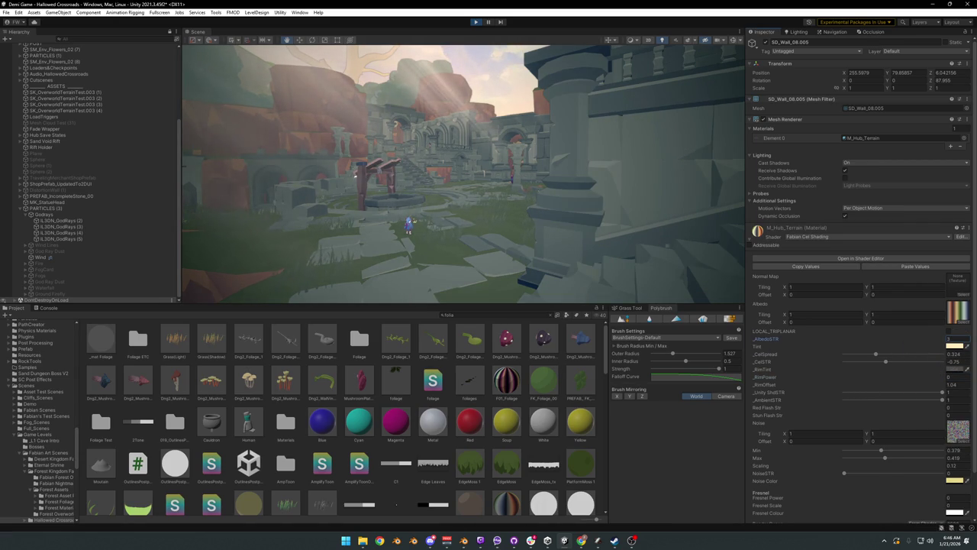
key("s")
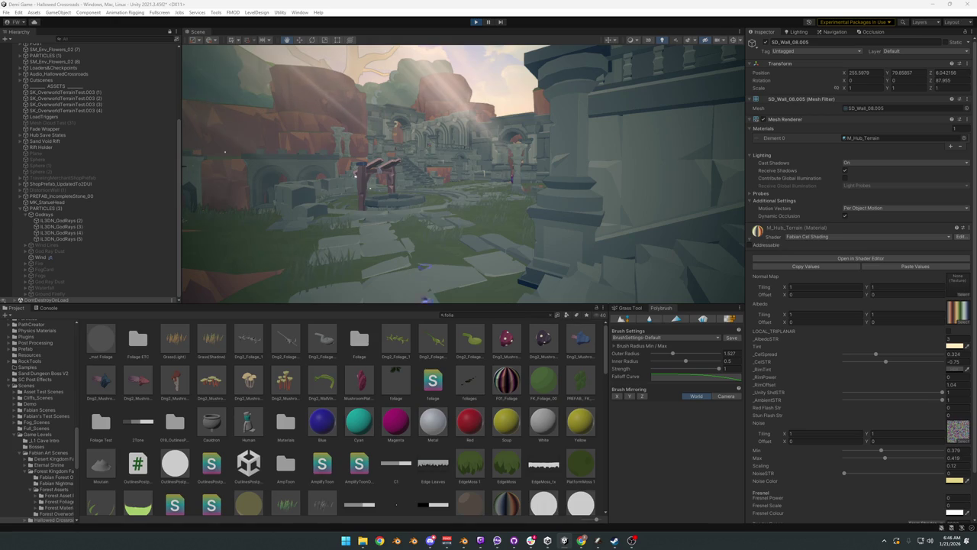
key("w")
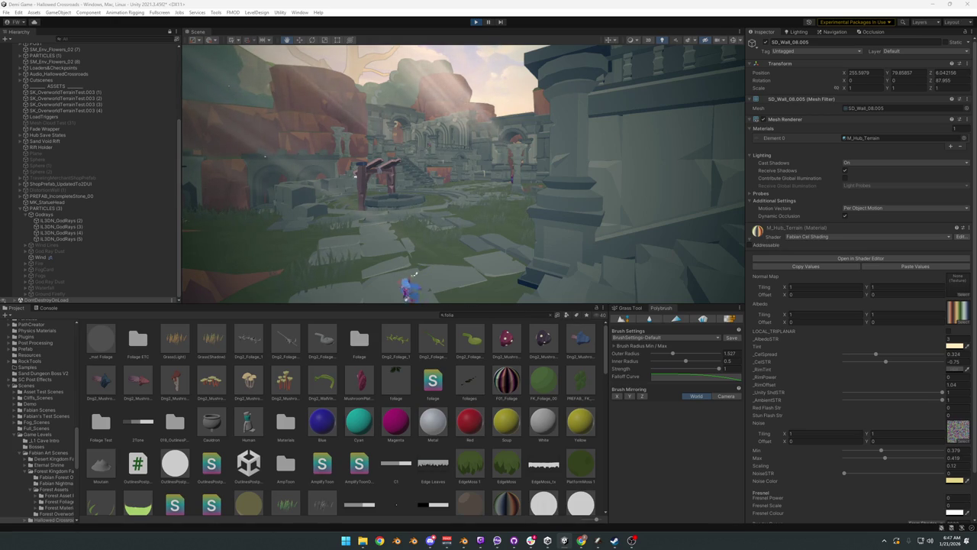
key("w")
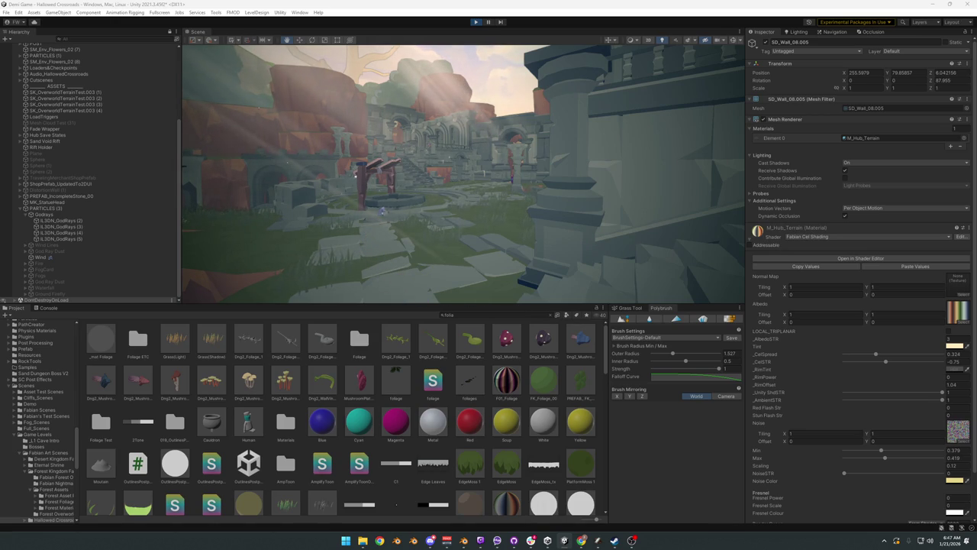
key("s")
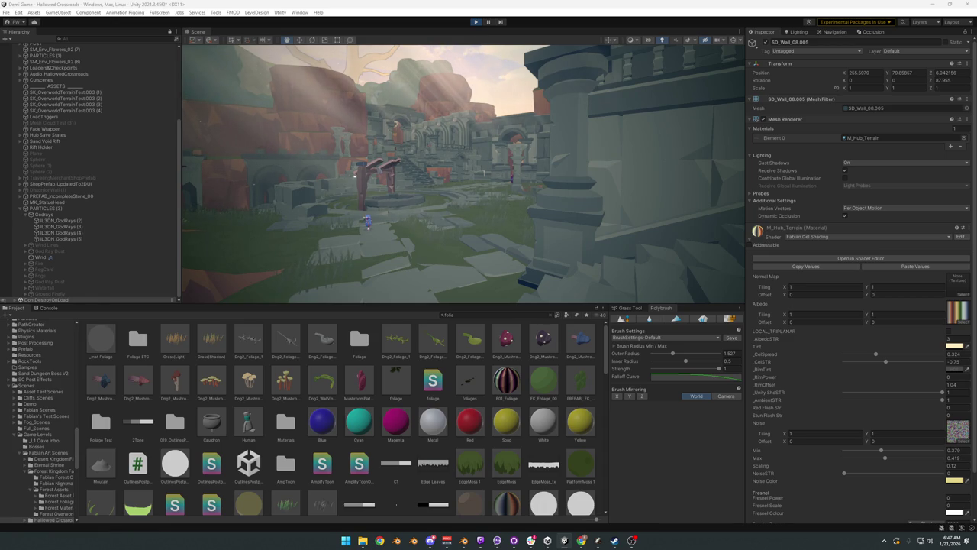
key("s")
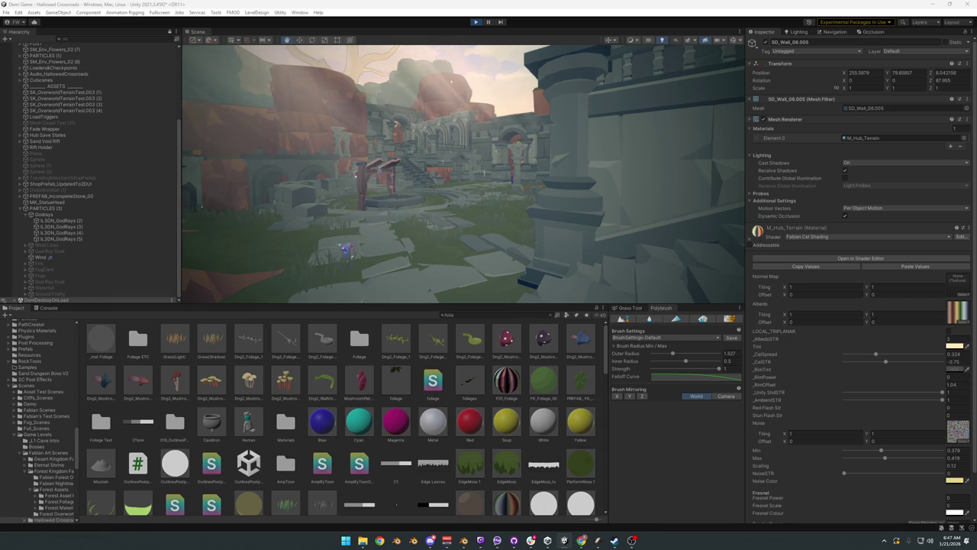
key("s")
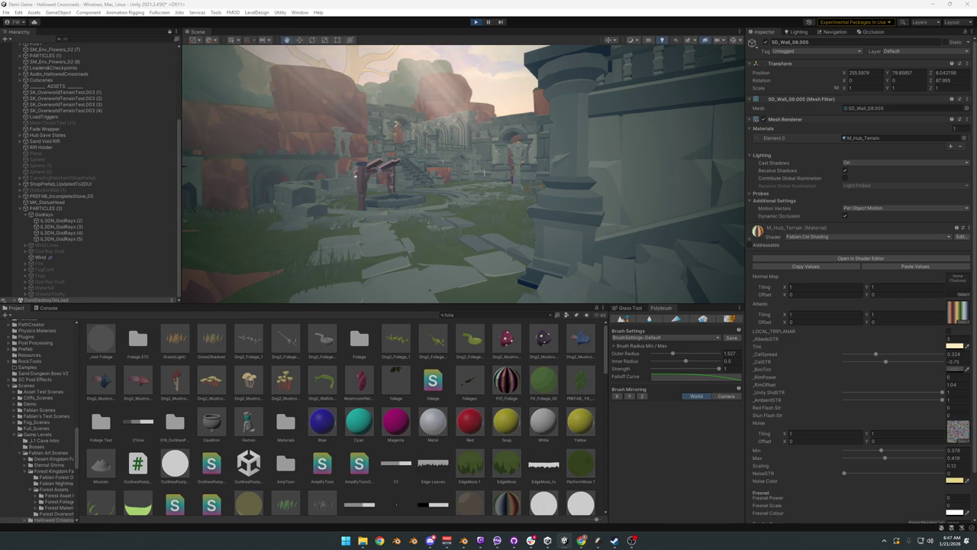
key("w")
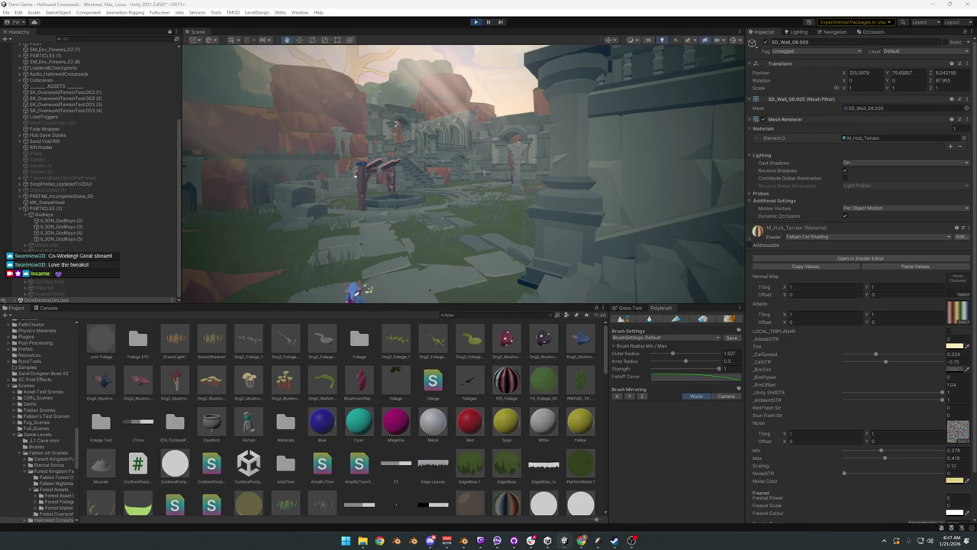
key("w")
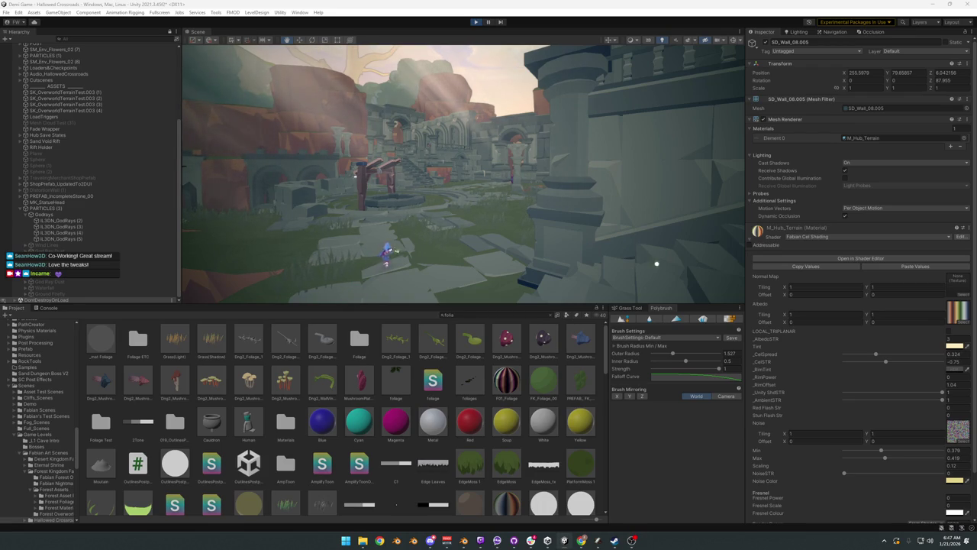
key("w")
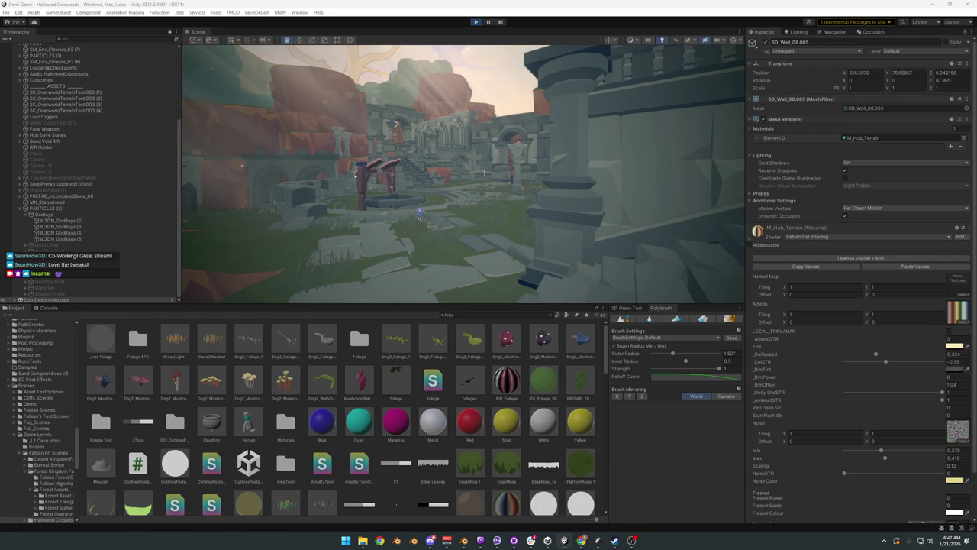
key("s")
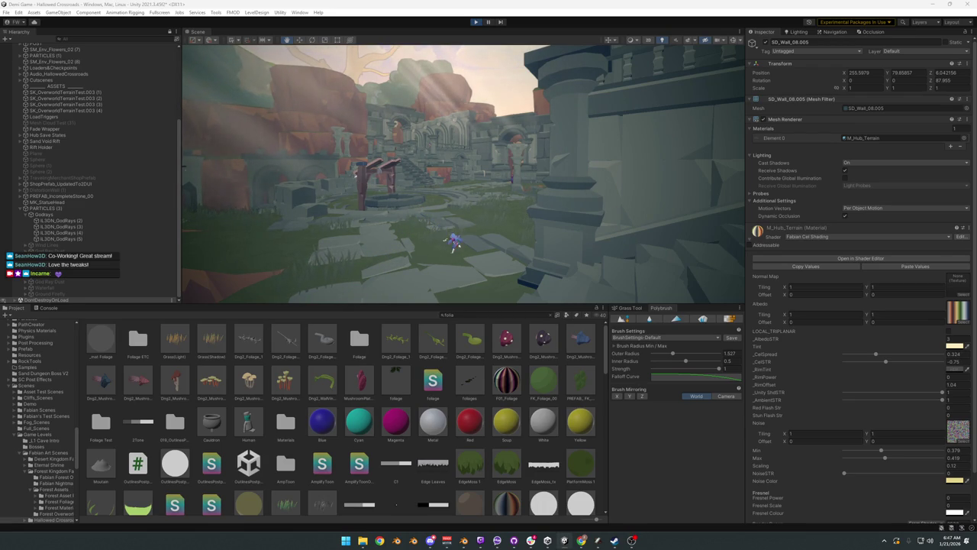
key("w")
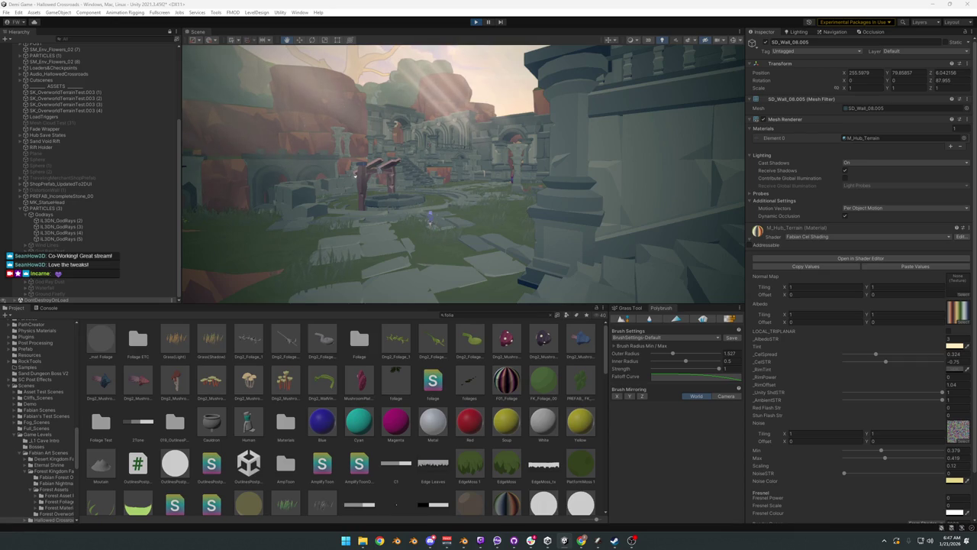
key("s")
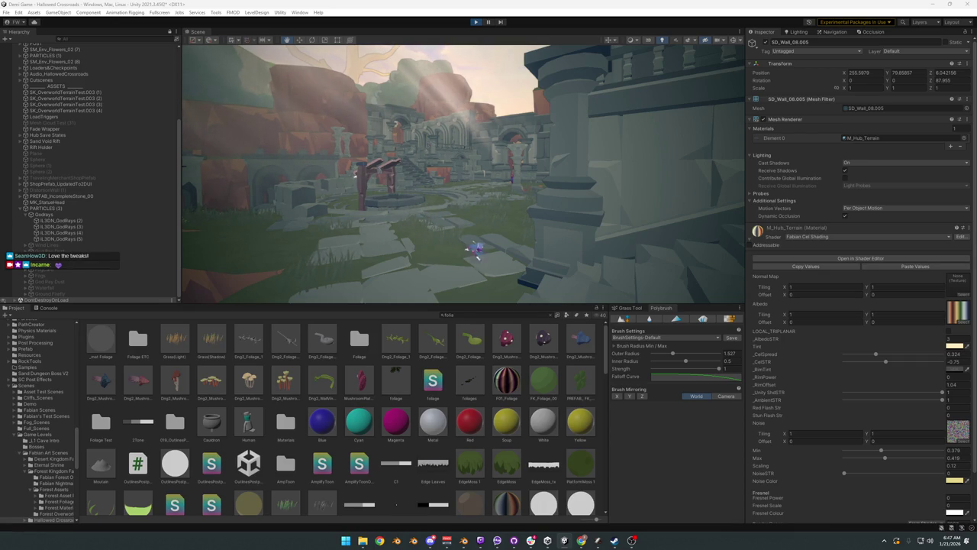
key("w")
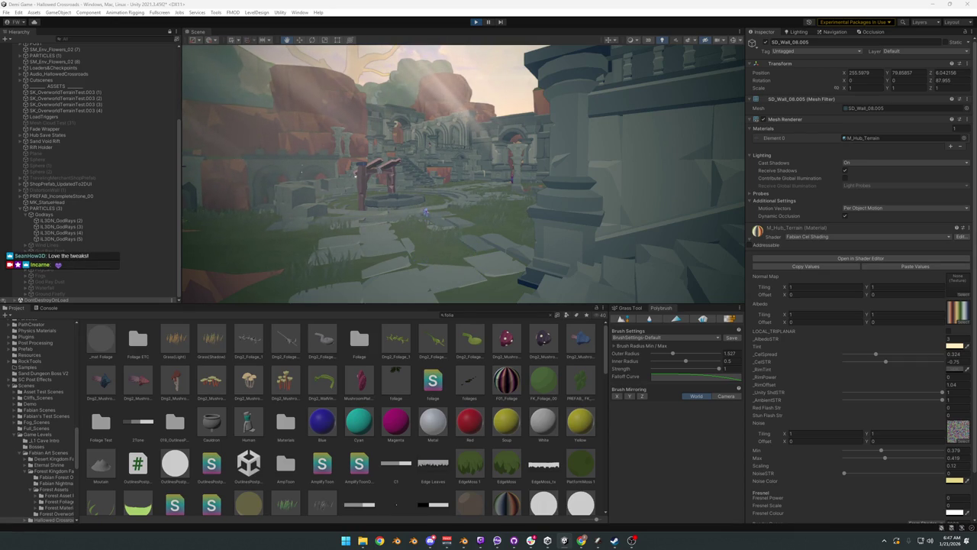
key("s")
key("s")
key("w")
key("w")
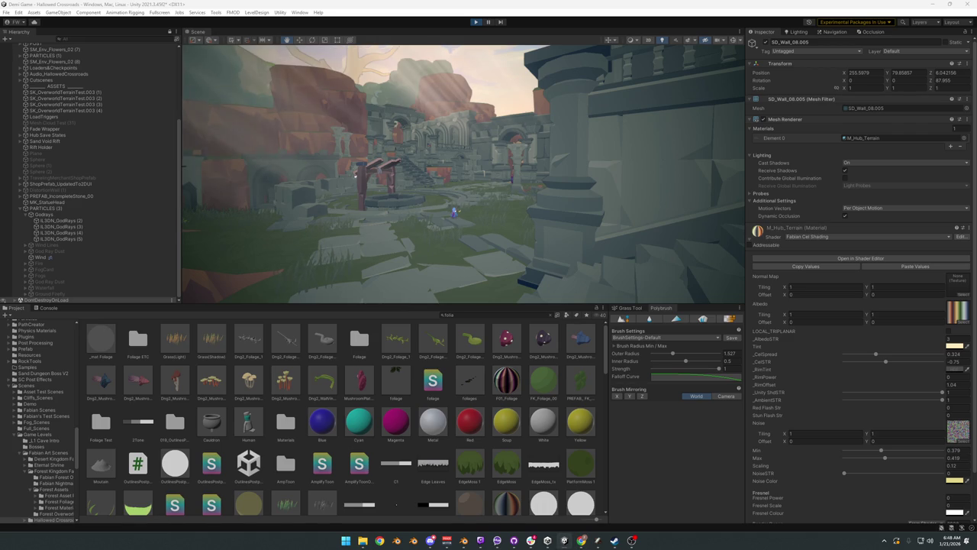
Step: Browse the Select Texture list and assign a grey marbled texture to the Noise slot
key("super")
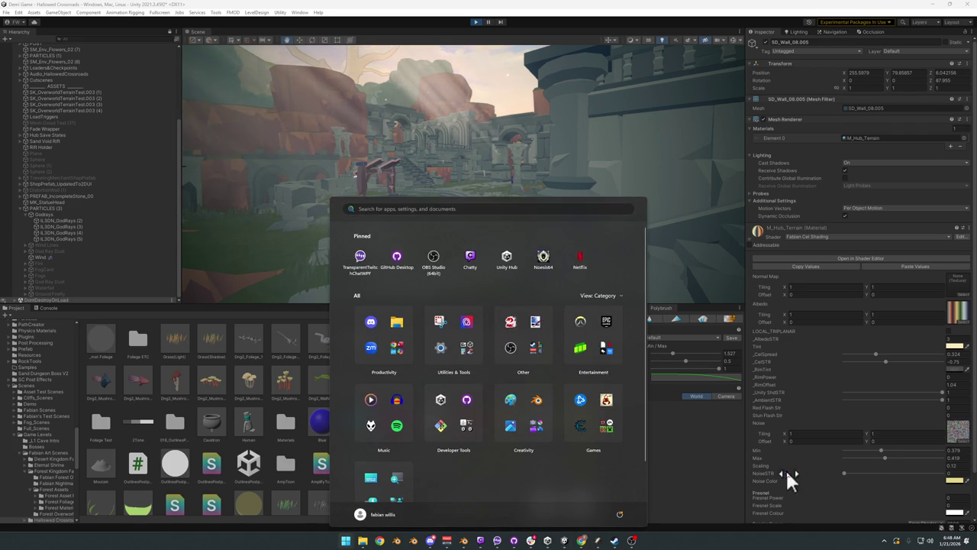
key("super")
left_click(961, 441)
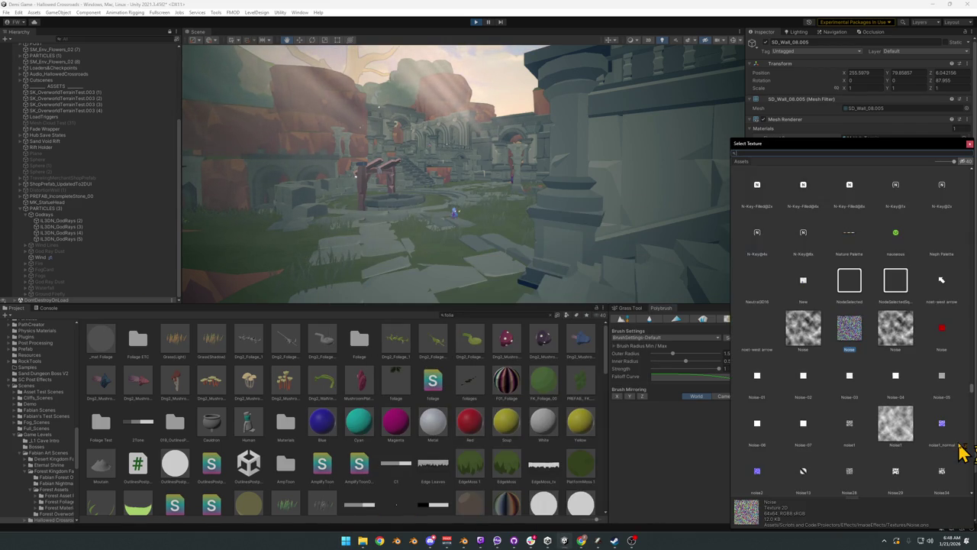
scroll(946, 382, "down", 5)
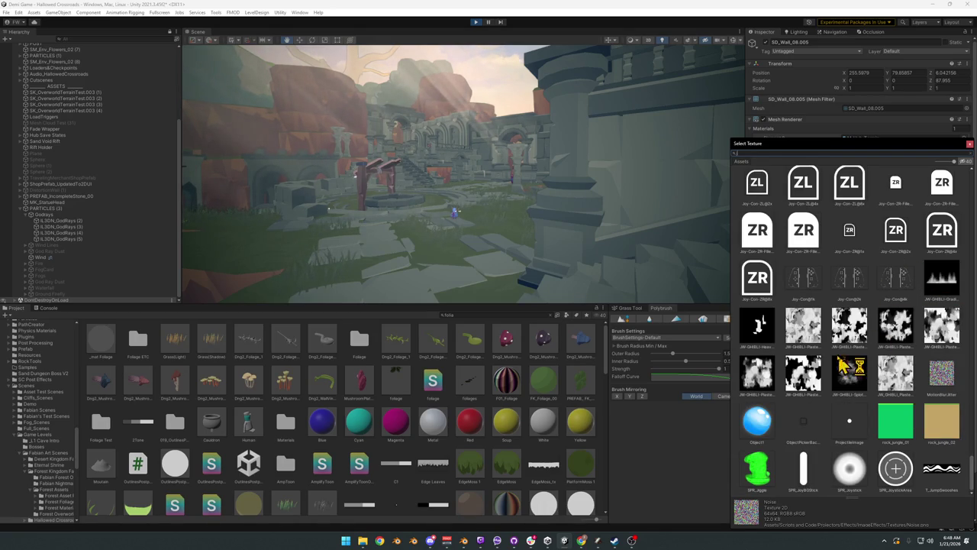
scroll(846, 376, "up", 1)
scroll(855, 366, "up", 4)
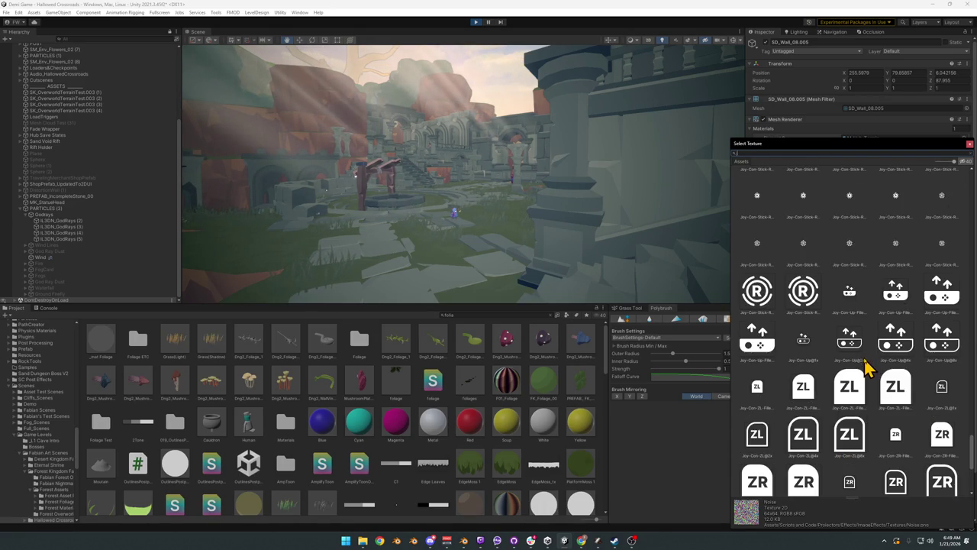
scroll(886, 355, "up", 5)
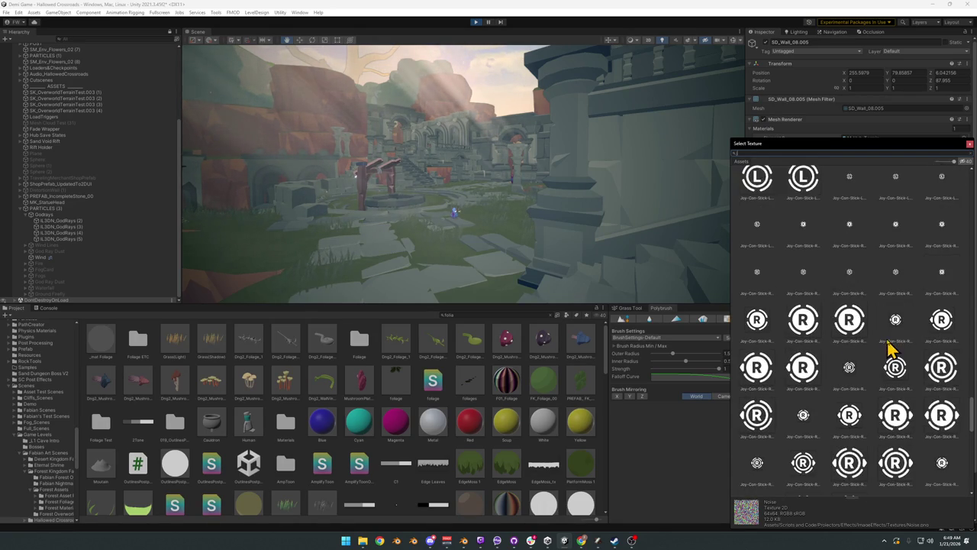
left_click_drag(970, 372, 963, 185)
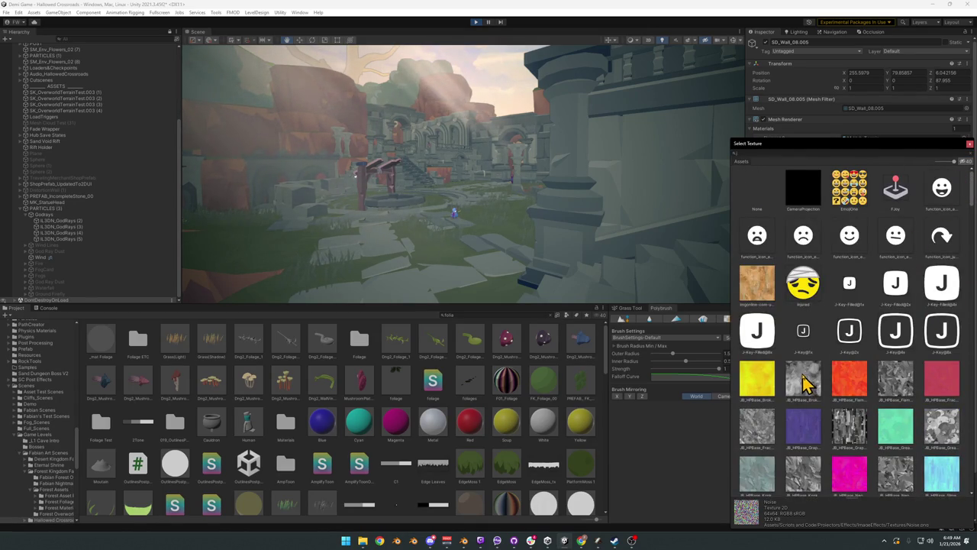
scroll(852, 456, "down", 1)
scroll(855, 455, "down", 1)
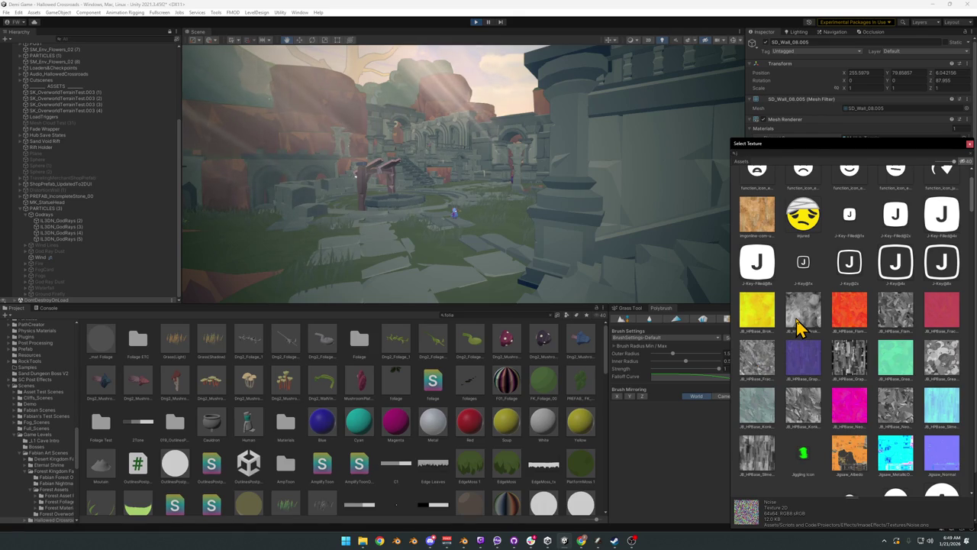
double_click(899, 317)
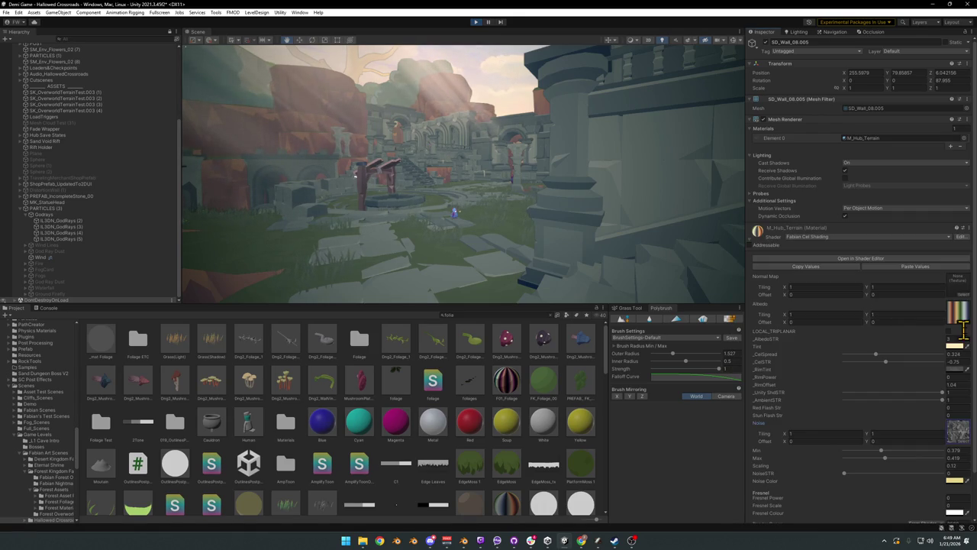